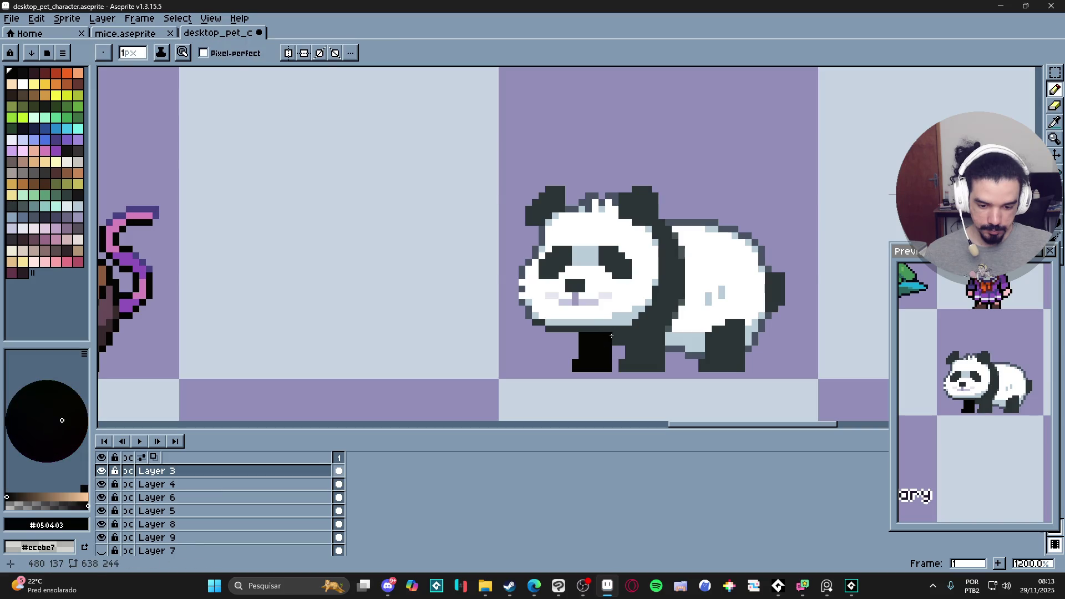
- Sample the panda's black and paint its front foot black with a 2-pixel brush
{"action": "scroll", "coordinate": [613, 336], "scroll_direction": "down", "scroll_amount": 3}
{"action": "scroll", "coordinate": [613, 337], "scroll_direction": "up", "scroll_amount": 3}
{"action": "left_click", "coordinate": [626, 347], "text": "alt"}
{"action": "scroll", "coordinate": [614, 336], "scroll_direction": "down", "scroll_amount": 3}
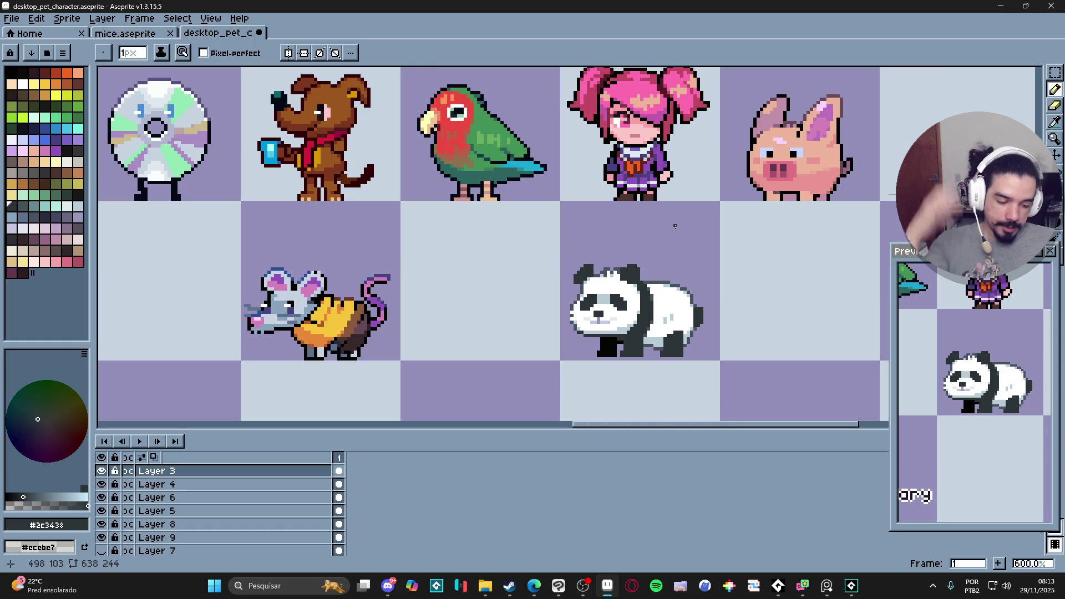
{"action": "scroll", "coordinate": [682, 238], "scroll_direction": "up", "scroll_amount": 3}
{"action": "key", "text": "alt"}
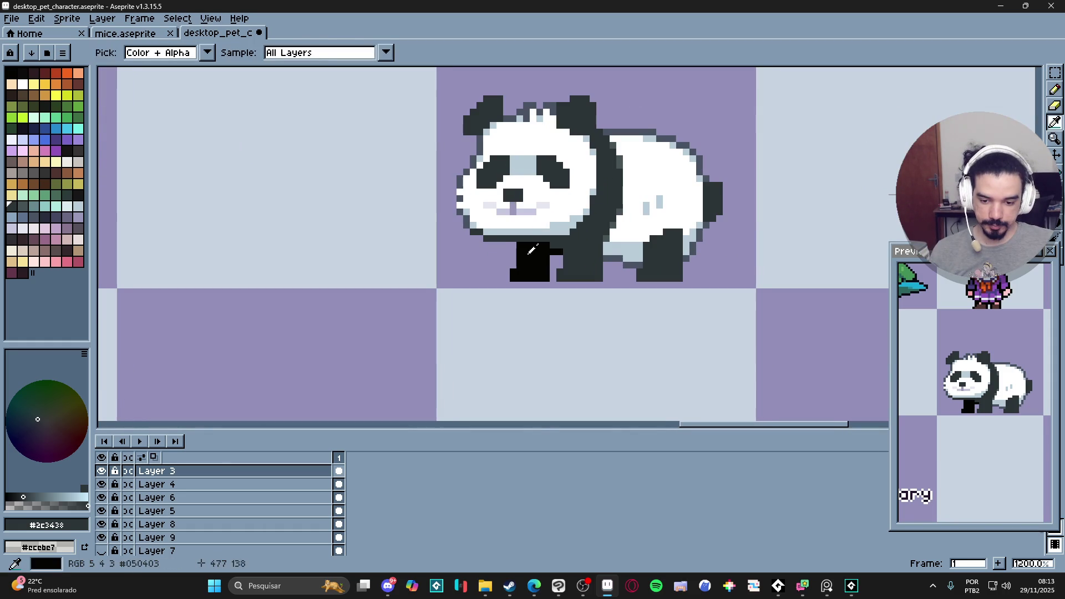
{"action": "left_click", "coordinate": [531, 242], "text": "alt"}
{"action": "scroll", "coordinate": [622, 274], "scroll_direction": "up", "scroll_amount": 2}
{"action": "key", "text": "plus"}
{"action": "left_click", "coordinate": [624, 277]}
{"action": "left_click", "coordinate": [613, 280]}
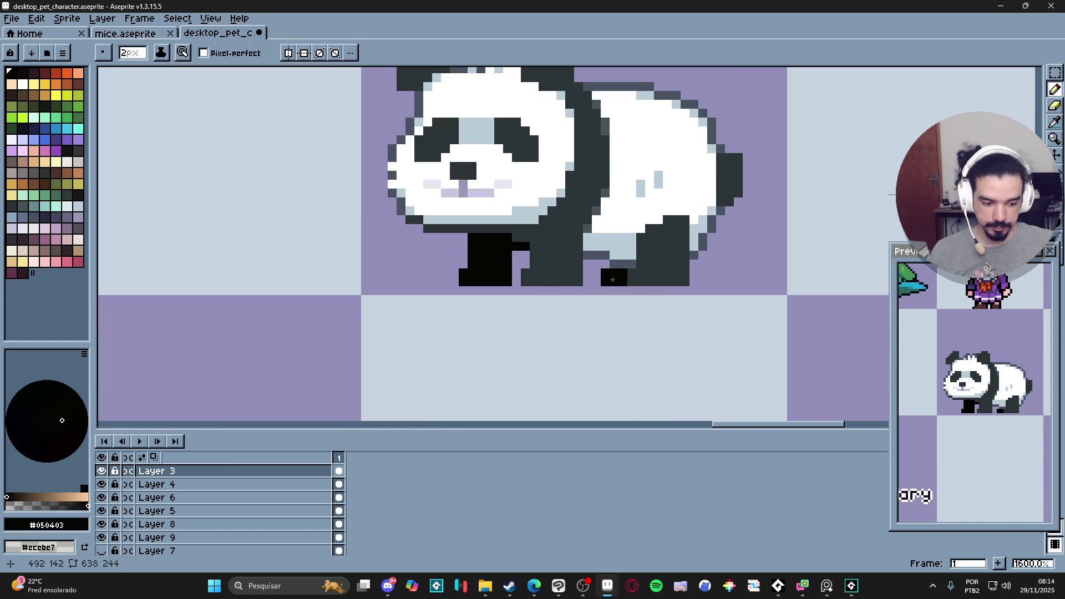
{"action": "key", "text": "minus"}
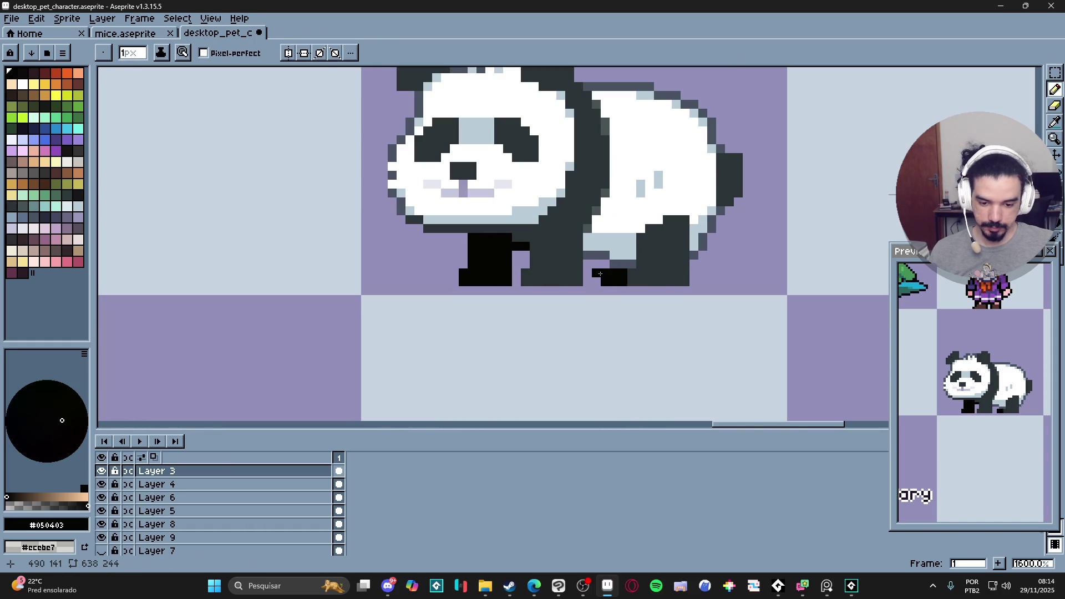
- Add black outline pixels up the panda's back leg with a 1-pixel brush
{"action": "scroll", "coordinate": [666, 286], "scroll_direction": "down", "scroll_amount": 3}
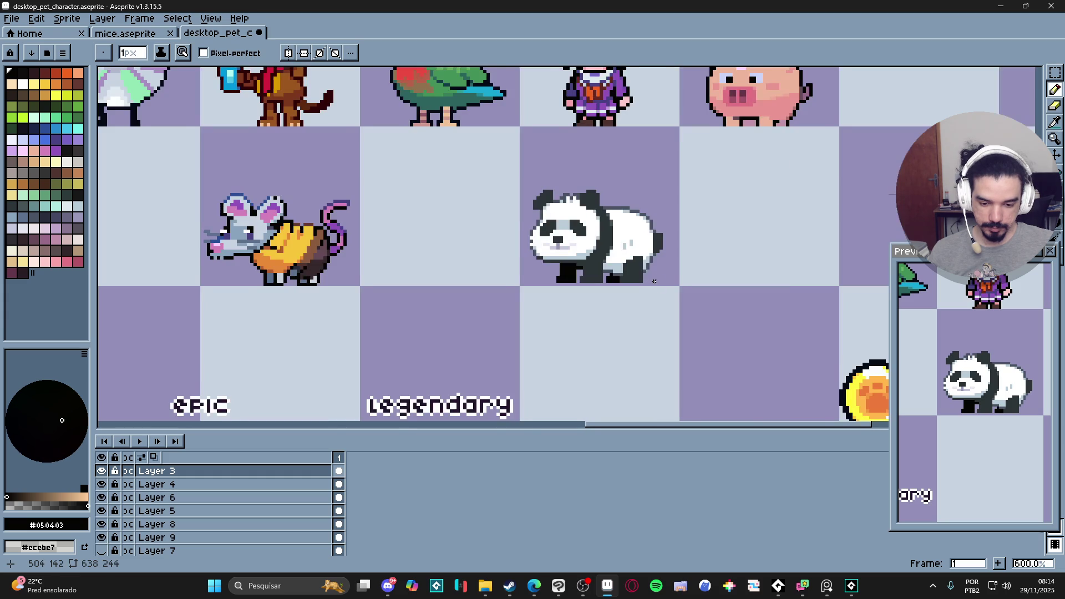
{"action": "scroll", "coordinate": [665, 286], "scroll_direction": "down", "scroll_amount": 1}
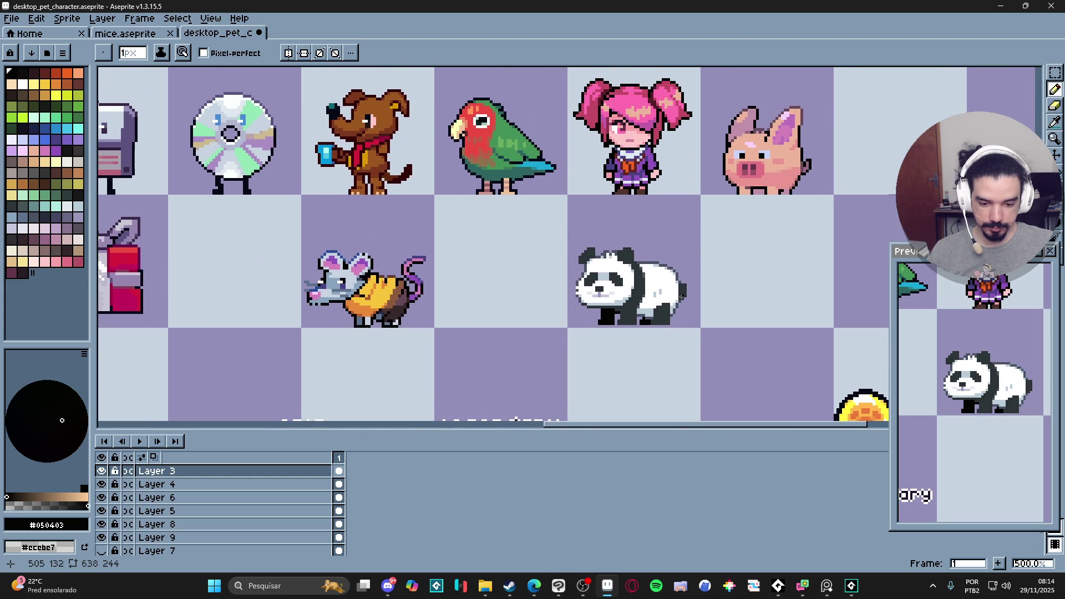
{"action": "scroll", "coordinate": [670, 251], "scroll_direction": "up", "scroll_amount": 5}
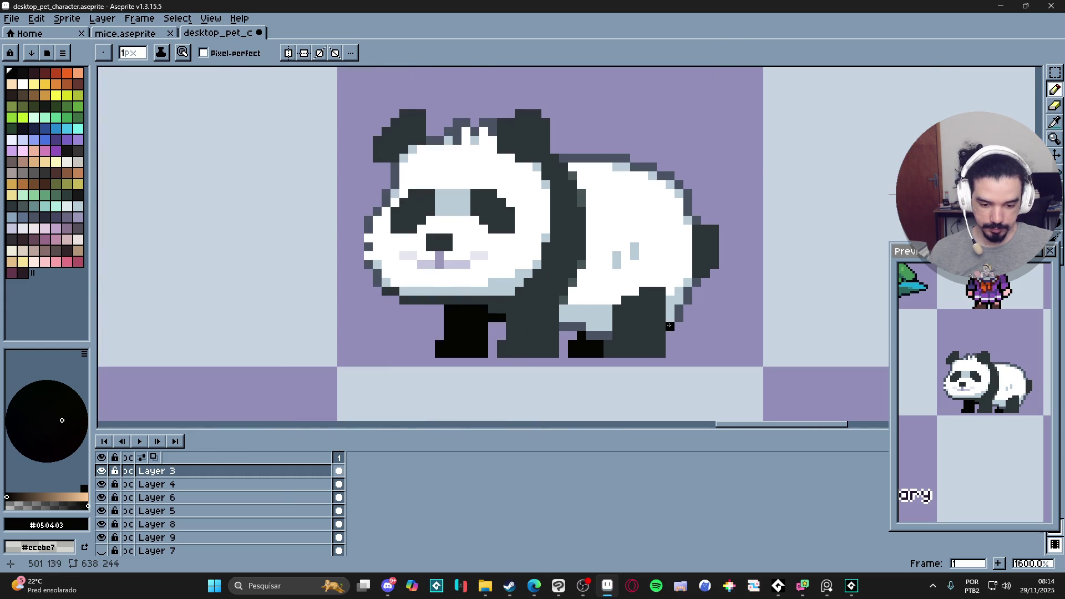
{"action": "left_click", "coordinate": [679, 308]}
{"action": "left_click_drag", "start_coordinate": [688, 300], "coordinate": [688, 290]}
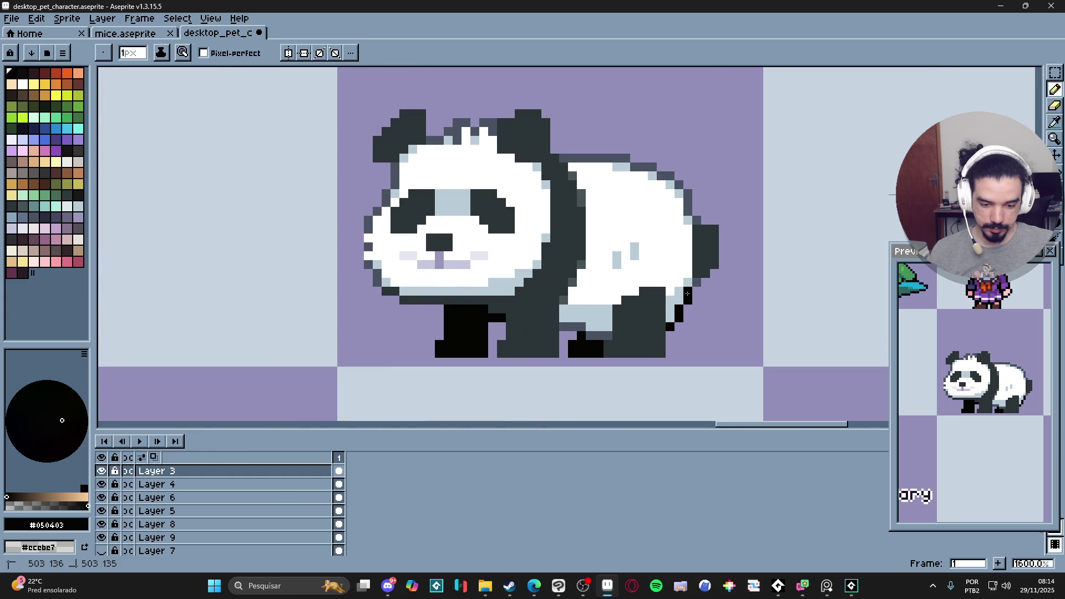
{"action": "left_click", "coordinate": [608, 328]}
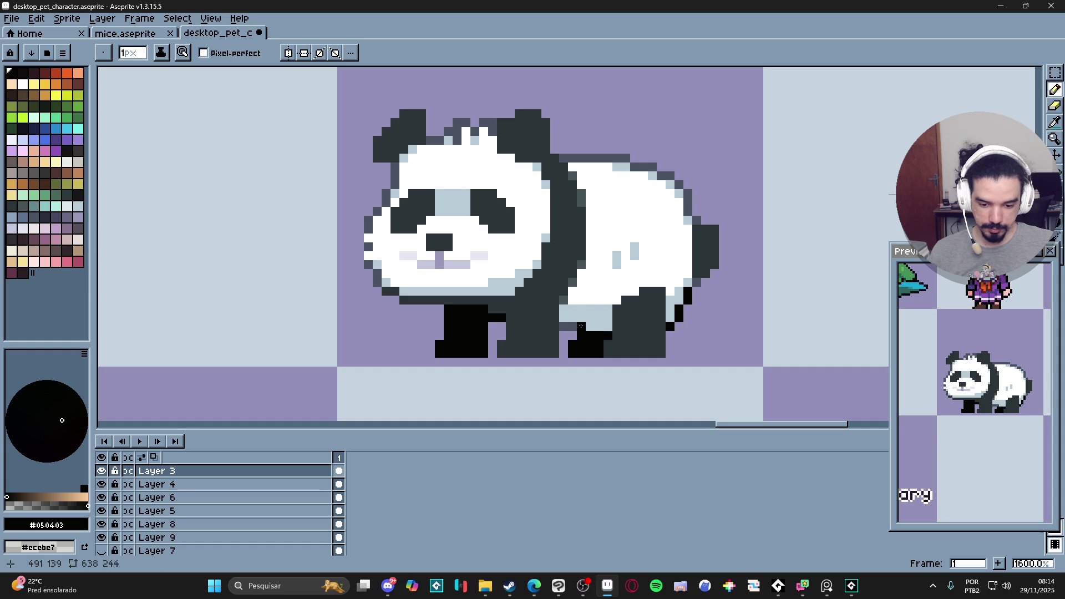
- Outline the panda's lower-left chin in black
{"action": "scroll", "coordinate": [515, 324], "scroll_direction": "down", "scroll_amount": 3}
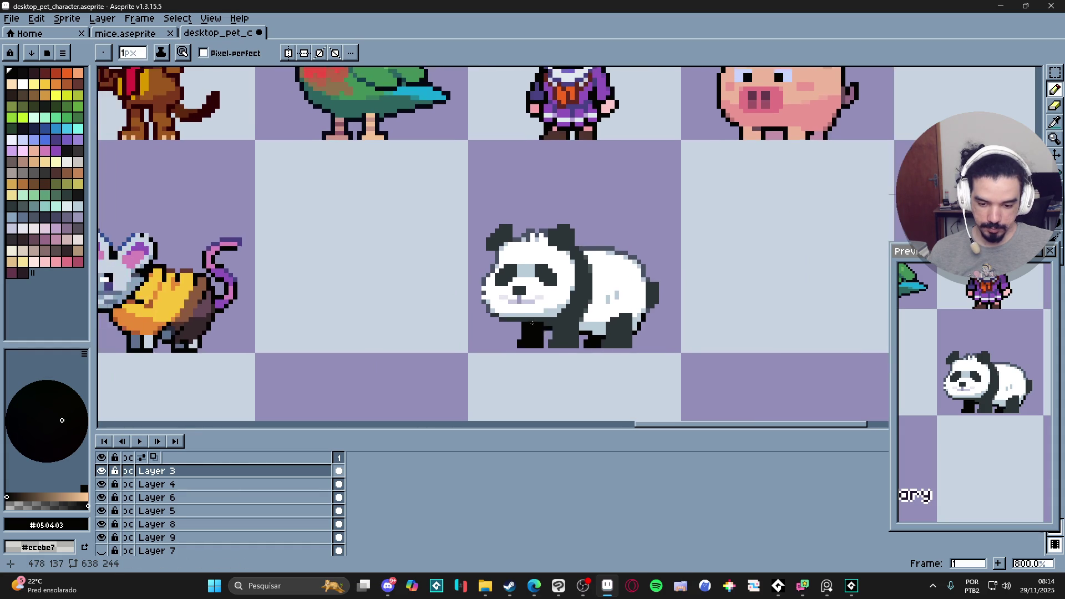
{"action": "scroll", "coordinate": [488, 321], "scroll_direction": "up", "scroll_amount": 3}
{"action": "left_click", "coordinate": [480, 316]}
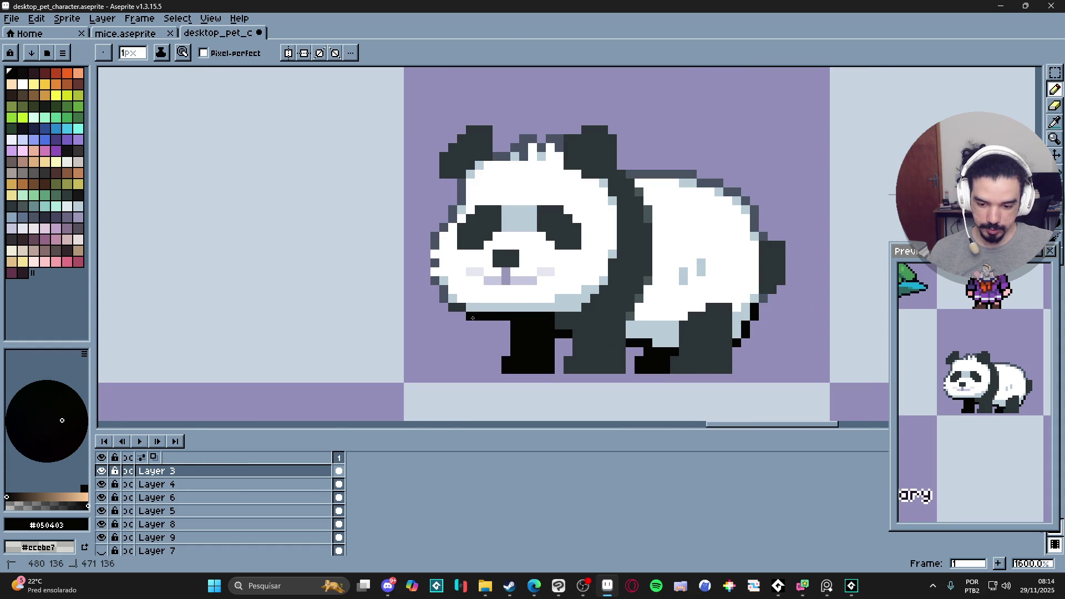
{"action": "left_click_drag", "start_coordinate": [460, 308], "coordinate": [442, 290]}
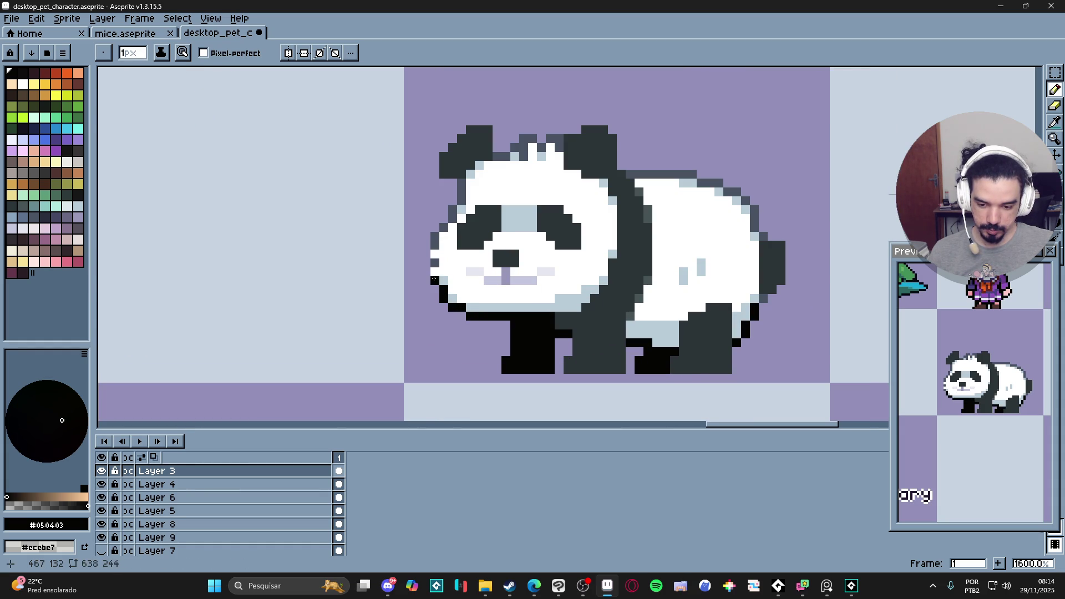
- Pick the grey edge and white face colours, then save desktop_pet_character.aseprite
{"action": "scroll", "coordinate": [444, 286], "scroll_direction": "down", "scroll_amount": 3}
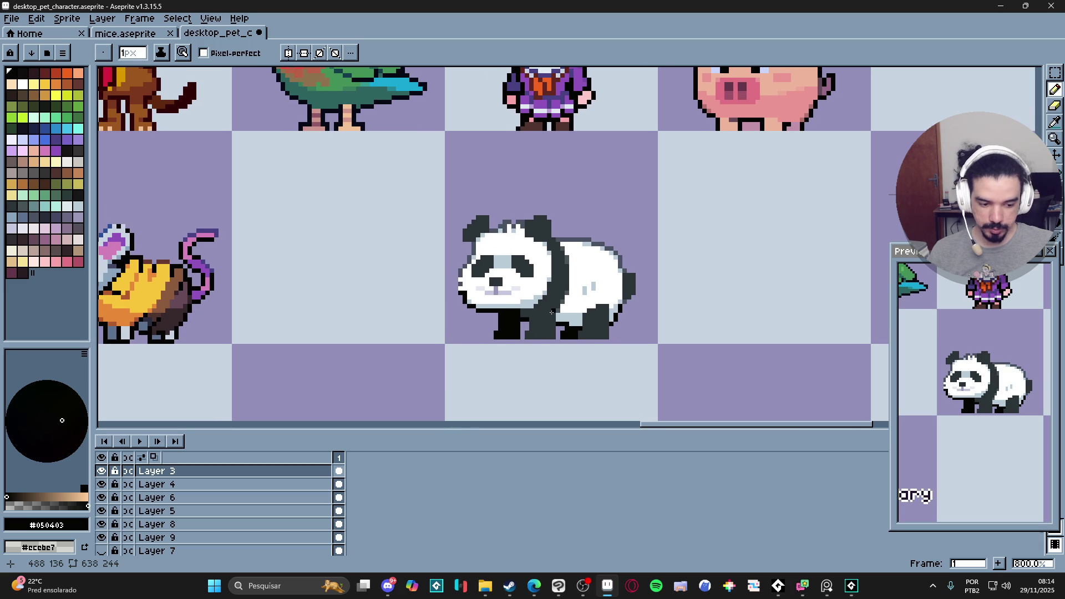
{"action": "scroll", "coordinate": [447, 288], "scroll_direction": "up", "scroll_amount": 3}
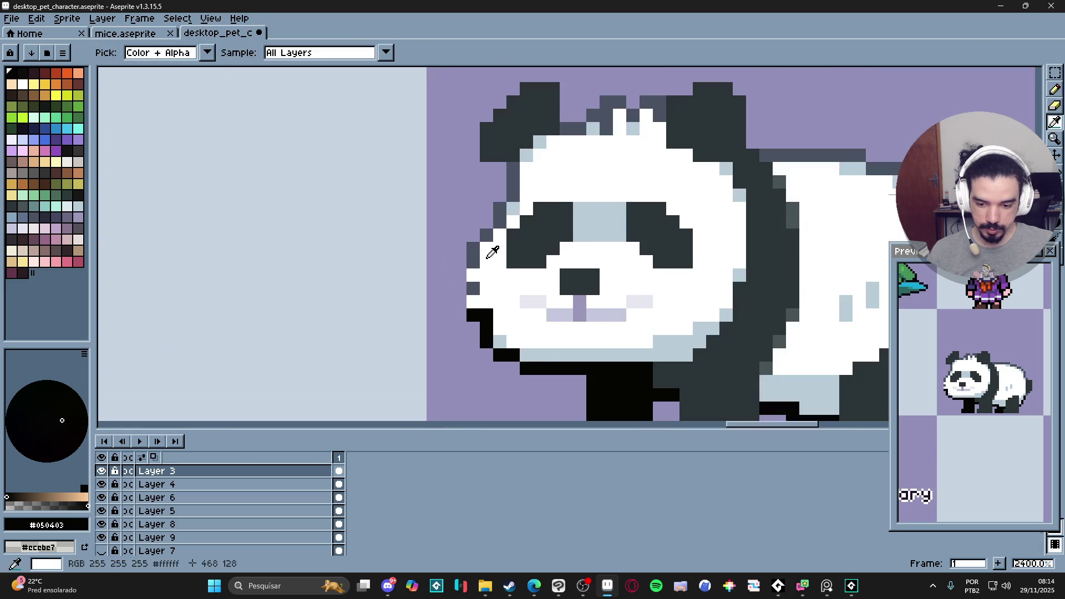
{"action": "left_click", "coordinate": [491, 252], "text": "alt"}
{"action": "scroll", "coordinate": [564, 332], "scroll_direction": "down", "scroll_amount": 3}
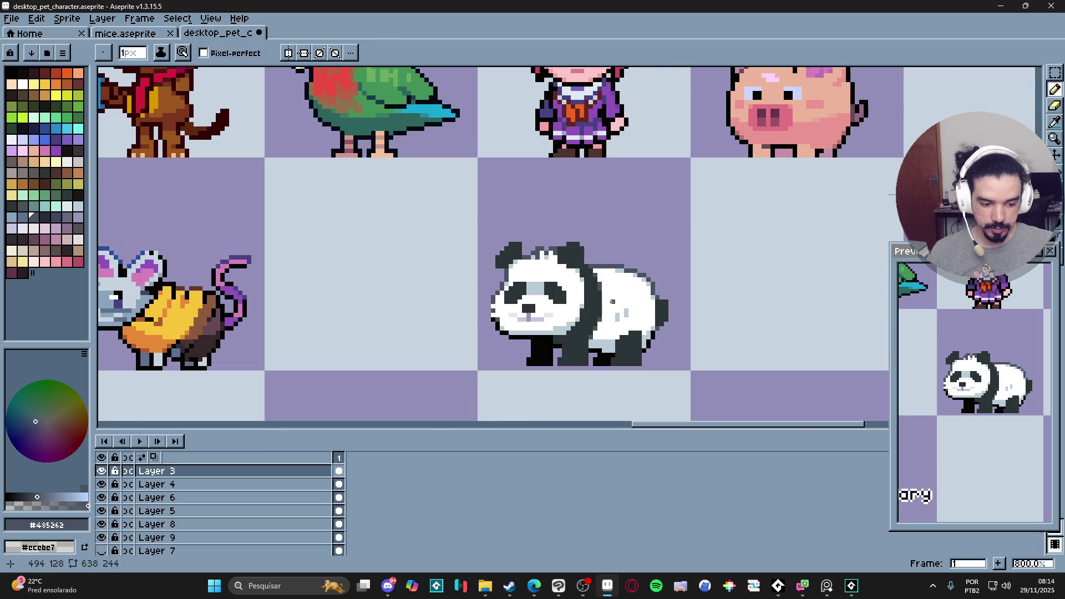
{"action": "scroll", "coordinate": [499, 340], "scroll_direction": "up", "scroll_amount": 3}
{"action": "left_click", "coordinate": [493, 298], "text": "alt"}
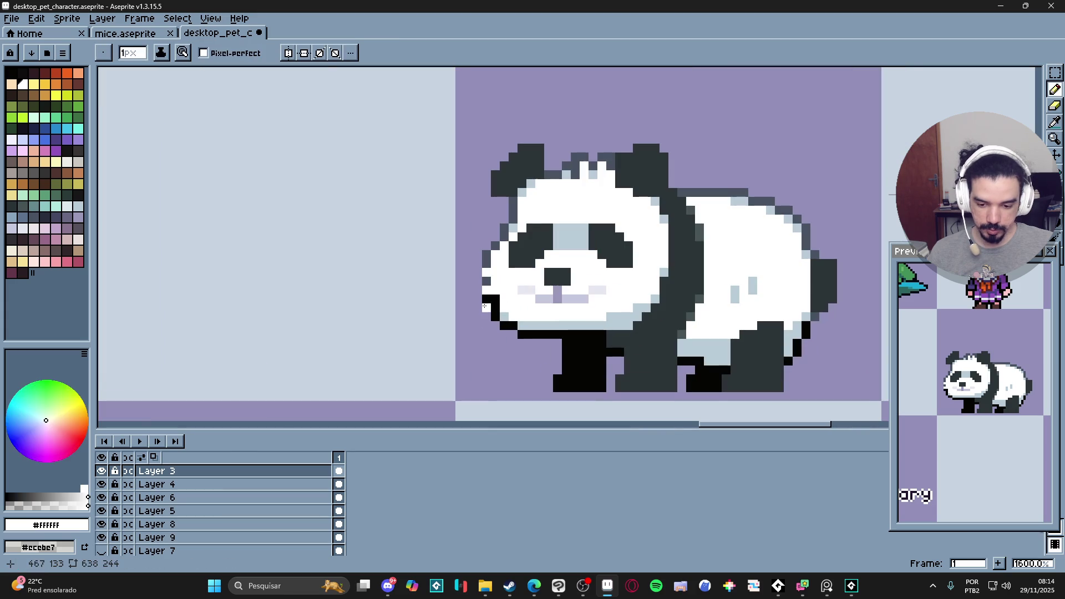
{"action": "scroll", "coordinate": [526, 325], "scroll_direction": "down", "scroll_amount": 3}
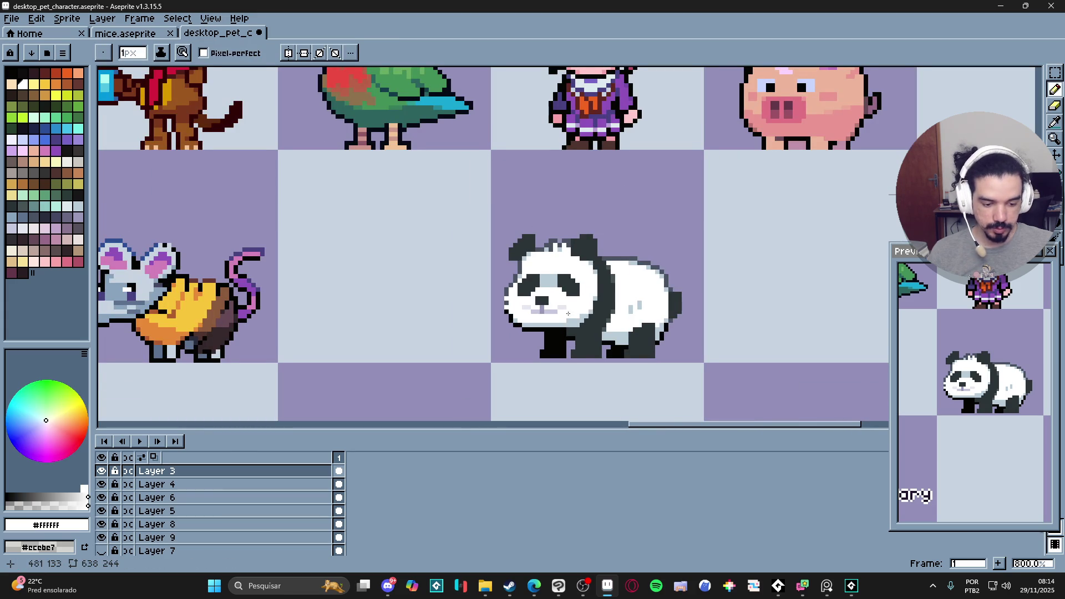
{"action": "key", "text": "ctrl+s"}
{"action": "scroll", "coordinate": [599, 300], "scroll_direction": "down", "scroll_amount": 3}
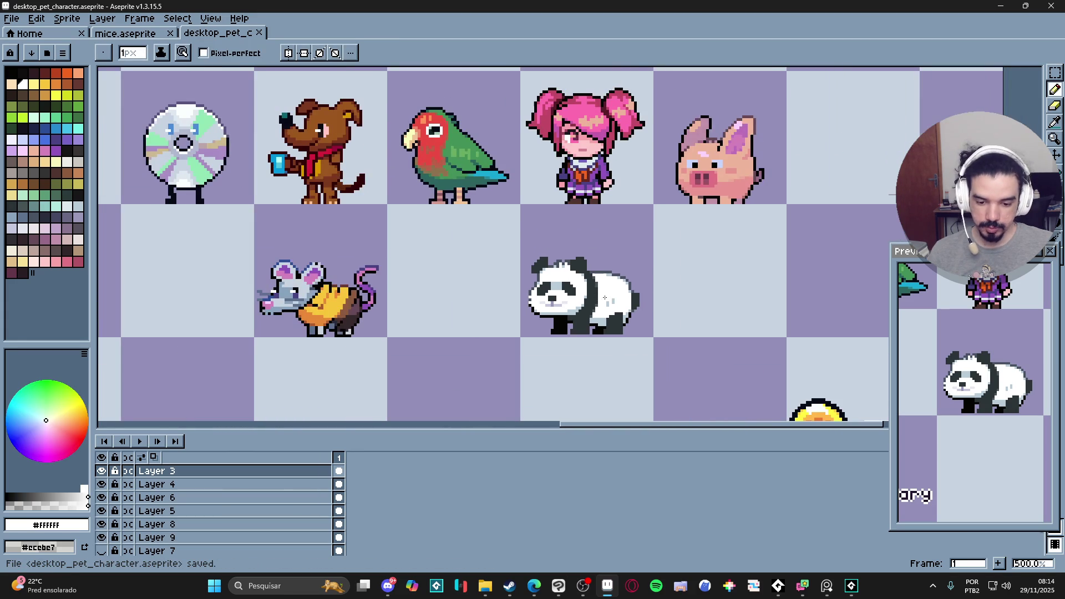
- Sample black from the foot and paint a black diamond on the panda's shoulder
{"action": "scroll", "coordinate": [589, 251], "scroll_direction": "up", "scroll_amount": 4}
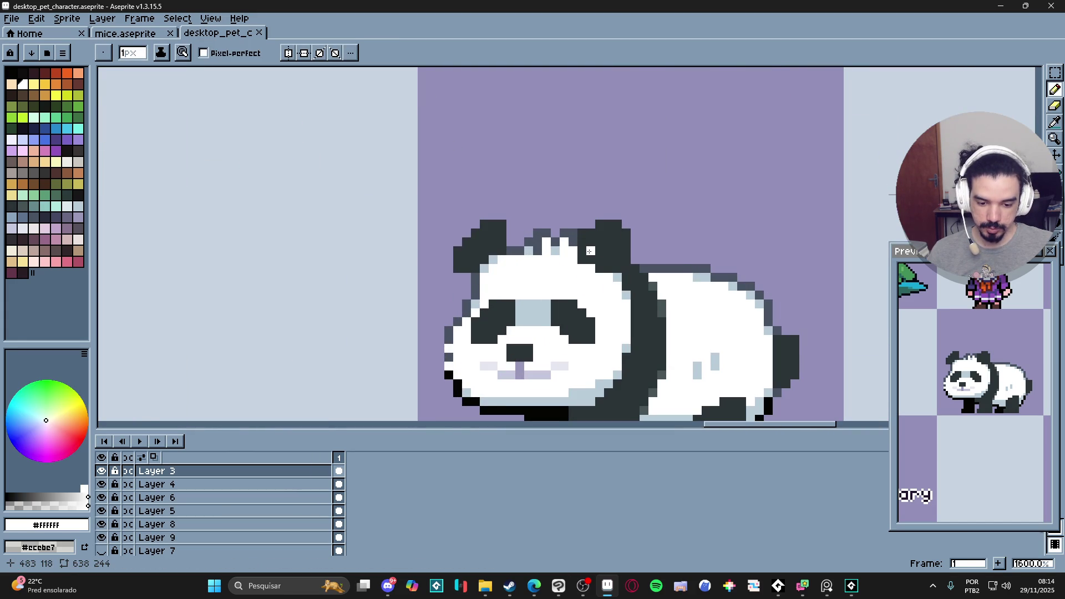
{"action": "scroll", "coordinate": [589, 251], "scroll_direction": "down", "scroll_amount": 2}
{"action": "scroll", "coordinate": [621, 363], "scroll_direction": "up", "scroll_amount": 2}
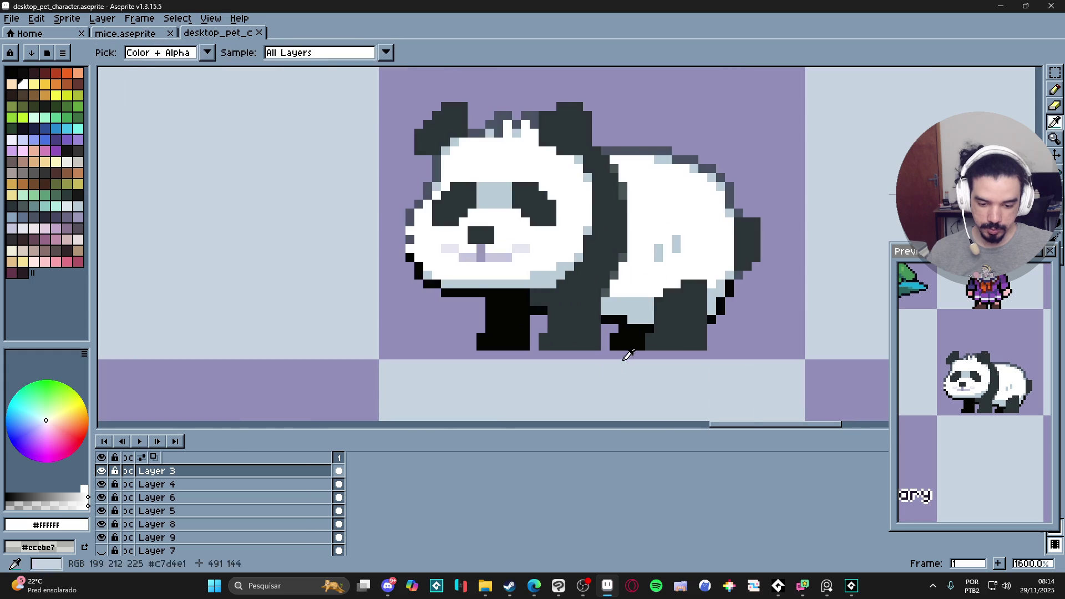
{"action": "left_click", "coordinate": [627, 339], "text": "alt"}
{"action": "scroll", "coordinate": [590, 293], "scroll_direction": "up", "scroll_amount": 1}
{"action": "left_click", "coordinate": [585, 253]}
{"action": "left_click", "coordinate": [572, 266]}
{"action": "left_click", "coordinate": [586, 279]}
{"action": "left_click", "coordinate": [600, 267]}
- Extend the black shoulder mark leftward with more black pixels
{"action": "scroll", "coordinate": [602, 275], "scroll_direction": "down", "scroll_amount": 3}
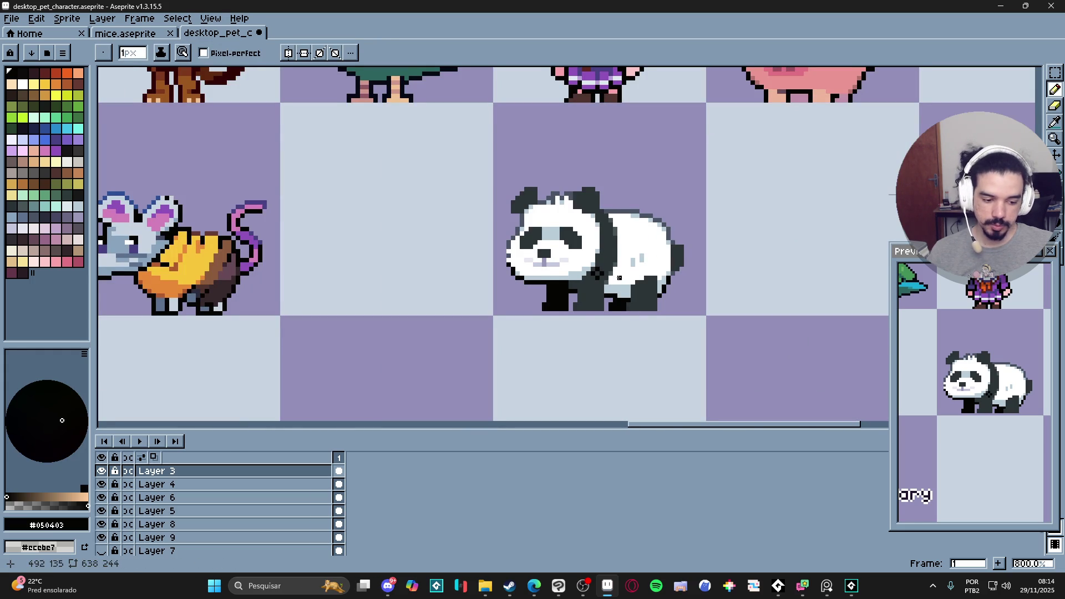
{"action": "scroll", "coordinate": [593, 294], "scroll_direction": "up", "scroll_amount": 2}
{"action": "key", "text": "v"}
{"action": "key", "text": "b"}
{"action": "scroll", "coordinate": [580, 284], "scroll_direction": "up", "scroll_amount": 2}
{"action": "left_click", "coordinate": [577, 290]}
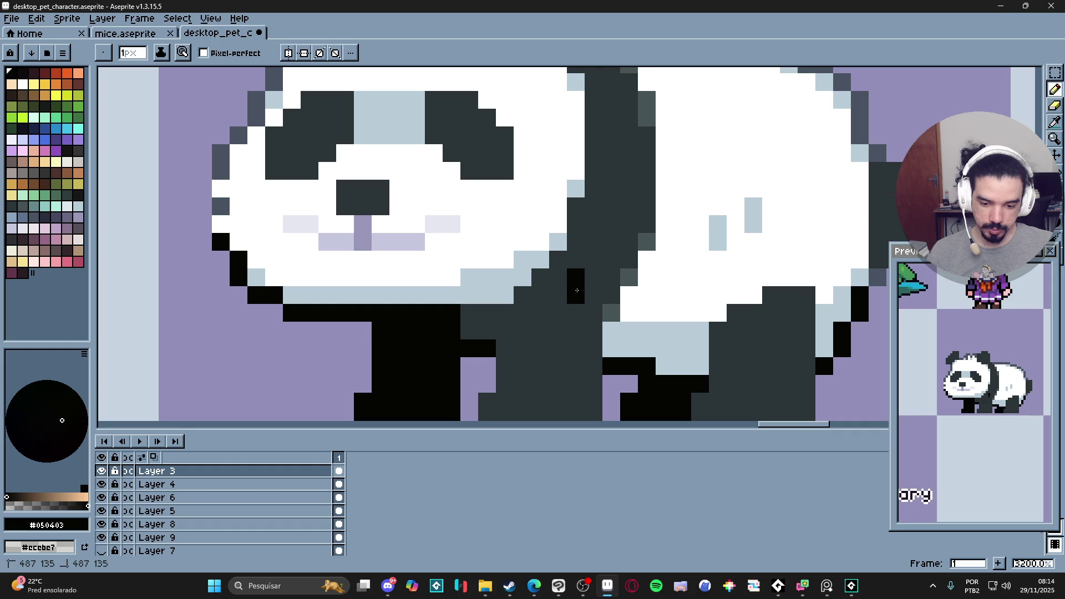
{"action": "left_click", "coordinate": [540, 295]}
{"action": "left_click", "coordinate": [540, 313]}
{"action": "scroll", "coordinate": [631, 337], "scroll_direction": "down", "scroll_amount": 3}
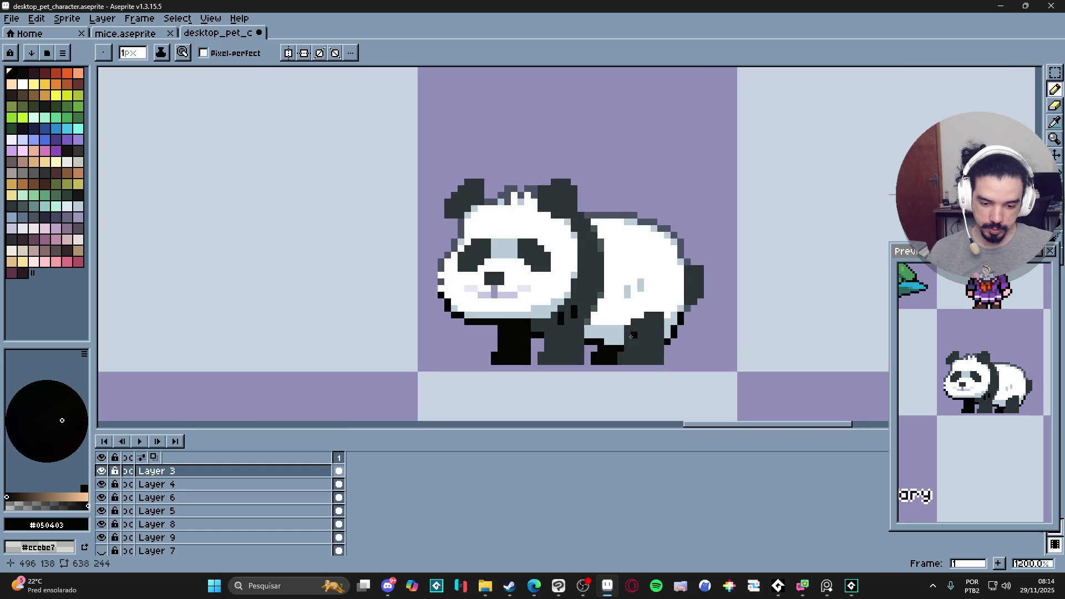
{"action": "scroll", "coordinate": [579, 300], "scroll_direction": "up", "scroll_amount": 3}
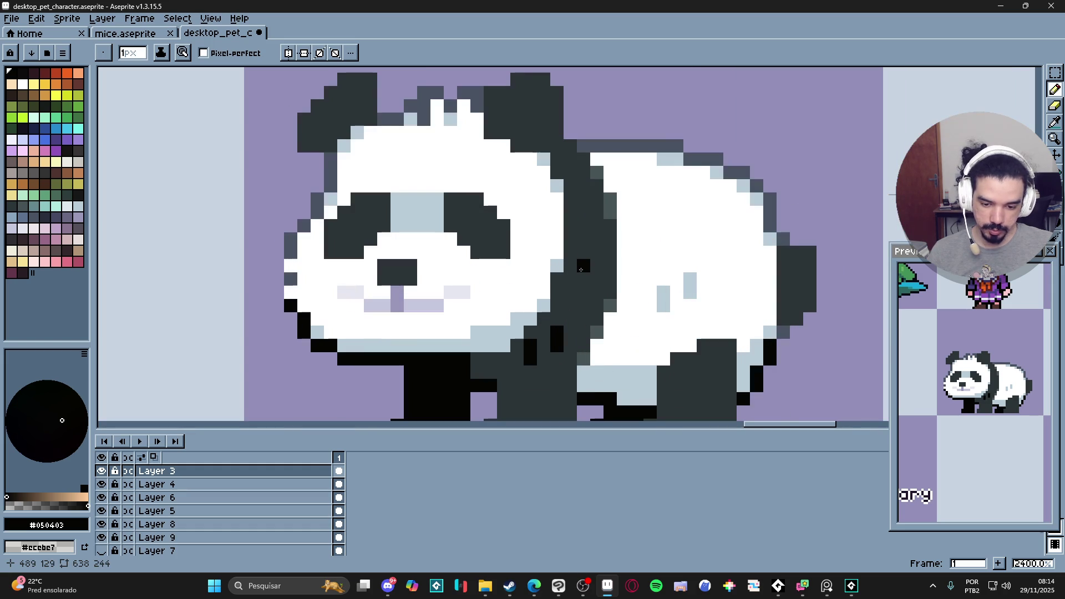
- Paint the panda's tail solid black with a 2-pixel brush
{"action": "scroll", "coordinate": [649, 321], "scroll_direction": "down", "scroll_amount": 5}
{"action": "scroll", "coordinate": [643, 330], "scroll_direction": "right", "scroll_amount": 1}
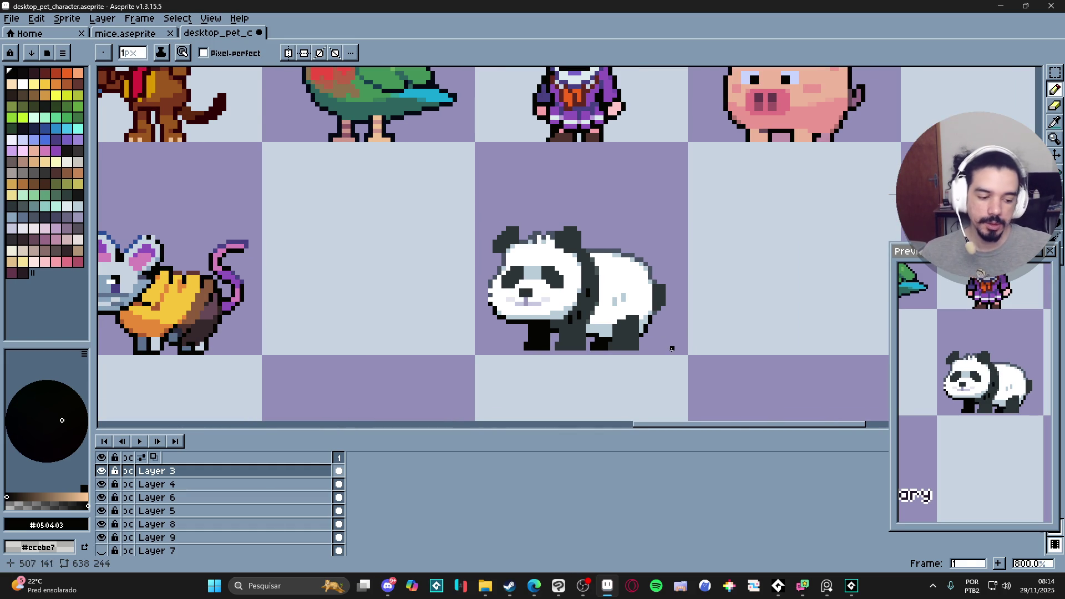
{"action": "scroll", "coordinate": [684, 304], "scroll_direction": "up", "scroll_amount": 3}
{"action": "key", "text": "plus"}
{"action": "mouse_move", "coordinate": [641, 300]}
{"action": "left_mouse_down"}
{"action": "mouse_move", "coordinate": [639, 277]}
{"action": "mouse_move", "coordinate": [634, 314]}
{"action": "left_mouse_up"}
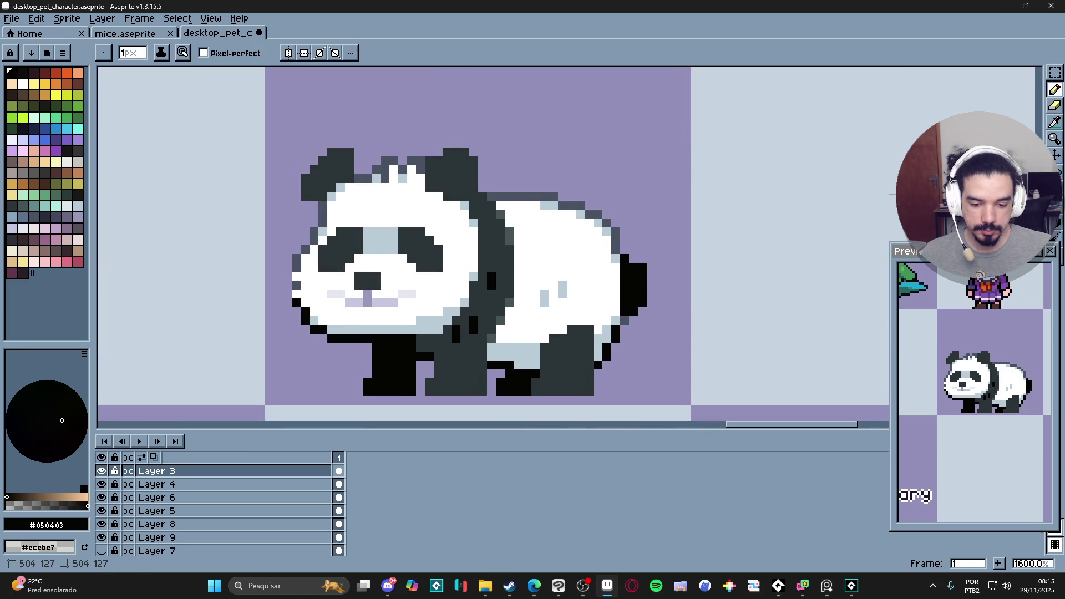
- Pick the panda's white fur colour from the canvas
{"action": "scroll", "coordinate": [664, 314], "scroll_direction": "down", "scroll_amount": 4}
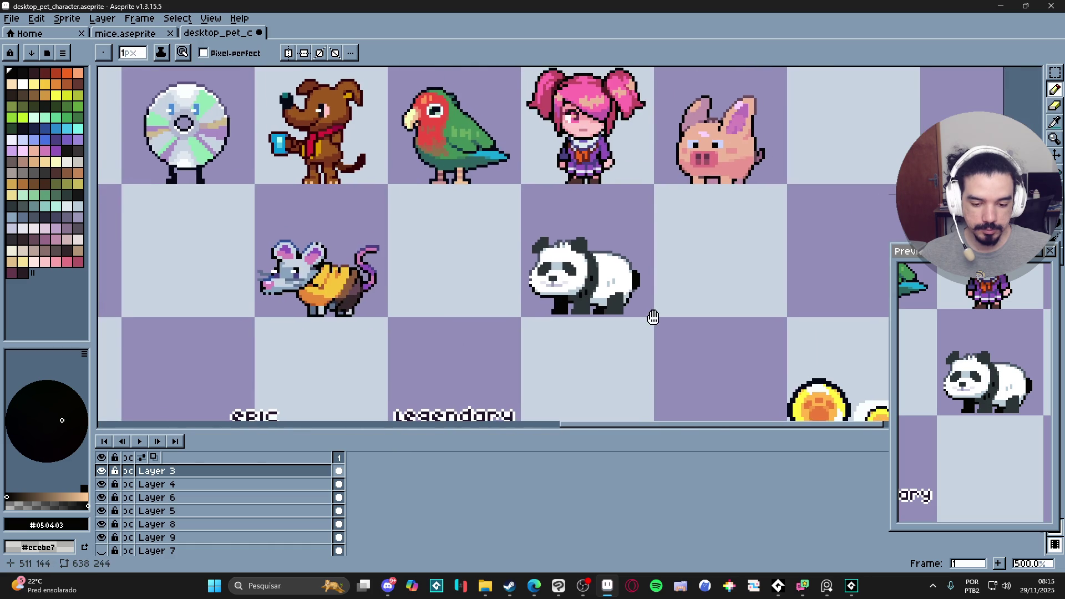
{"action": "scroll", "coordinate": [660, 327], "scroll_direction": "down", "scroll_amount": 2}
{"action": "scroll", "coordinate": [654, 340], "scroll_direction": "right", "scroll_amount": 1}
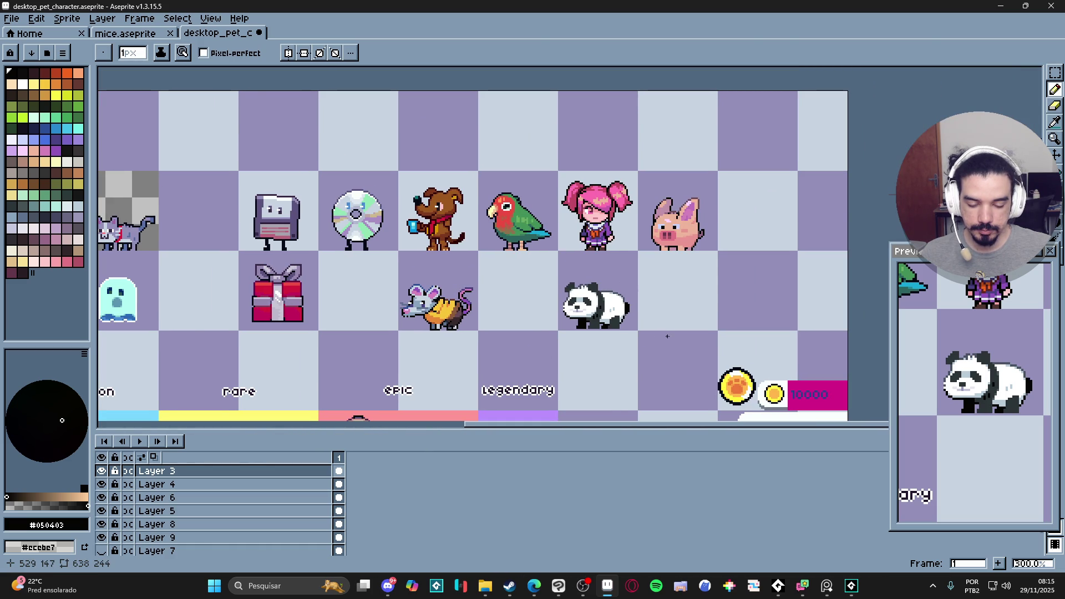
{"action": "scroll", "coordinate": [588, 287], "scroll_direction": "up", "scroll_amount": 6}
{"action": "key", "text": "i"}
{"action": "left_click", "coordinate": [584, 302]}
- Draw a dark grey outline between the panda's ears with two grey pixels below it
{"action": "key", "text": "b"}
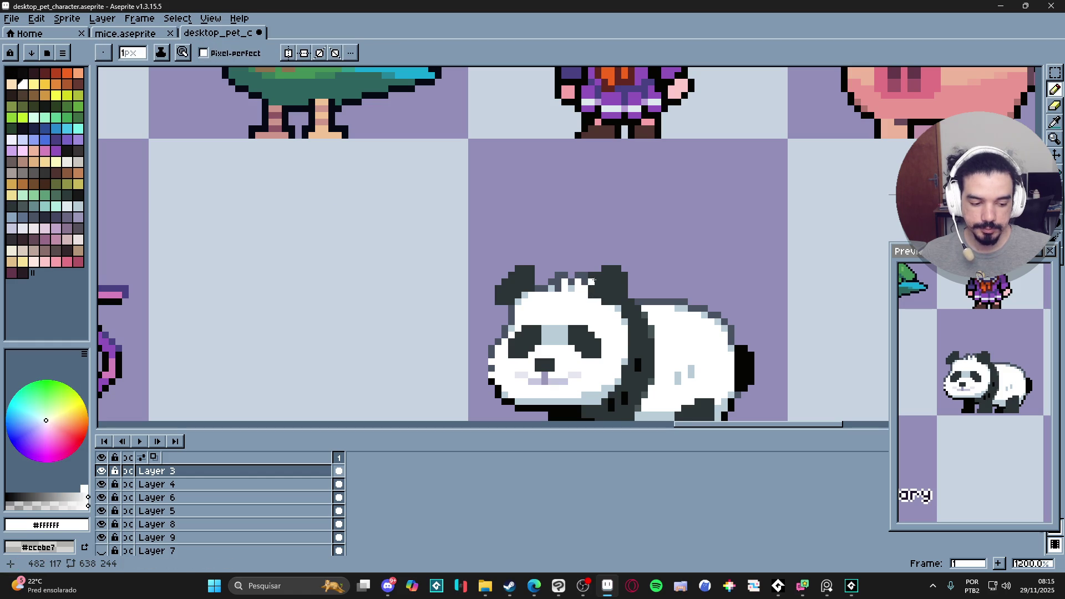
{"action": "key", "text": "e"}
{"action": "scroll", "coordinate": [591, 281], "scroll_direction": "up", "scroll_amount": 1}
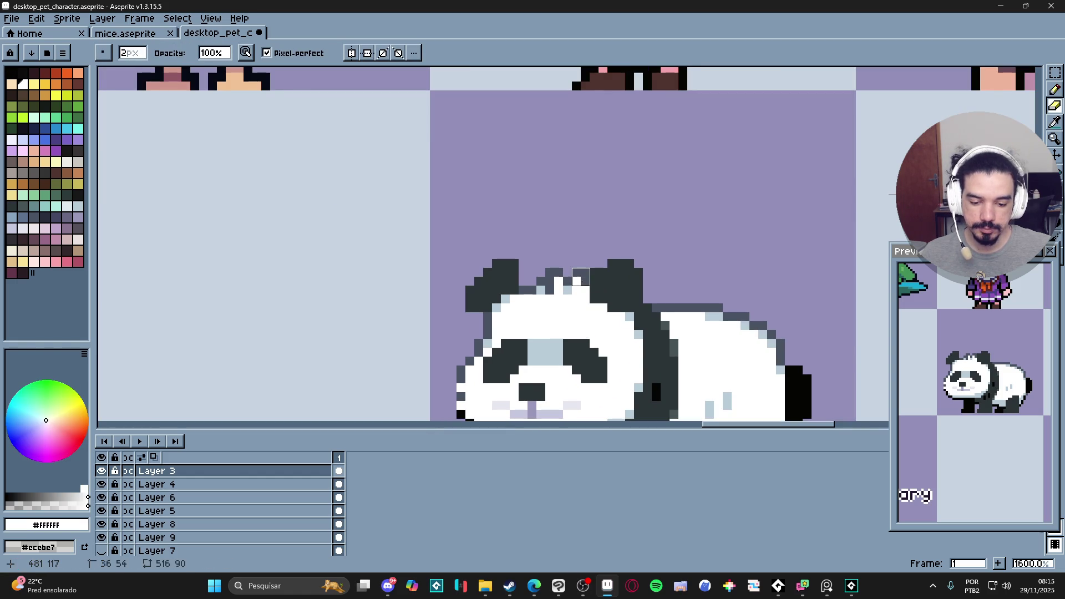
{"action": "left_click", "coordinate": [528, 290], "text": "alt"}
{"action": "key", "text": "b"}
{"action": "left_click_drag", "start_coordinate": [528, 290], "coordinate": [578, 290]}
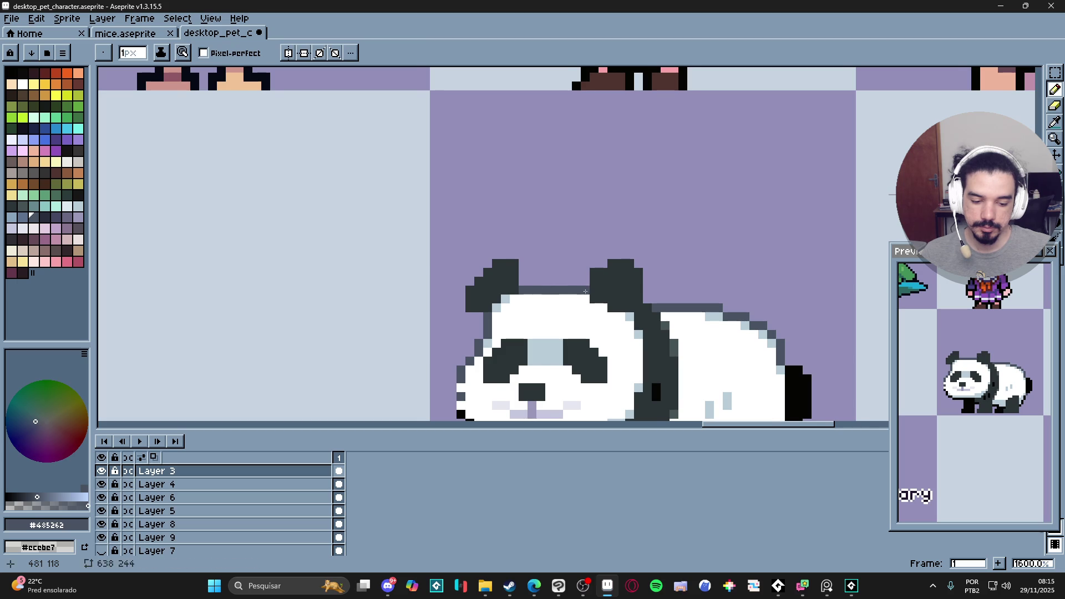
{"action": "left_click", "coordinate": [579, 296]}
{"action": "left_click", "coordinate": [570, 296]}
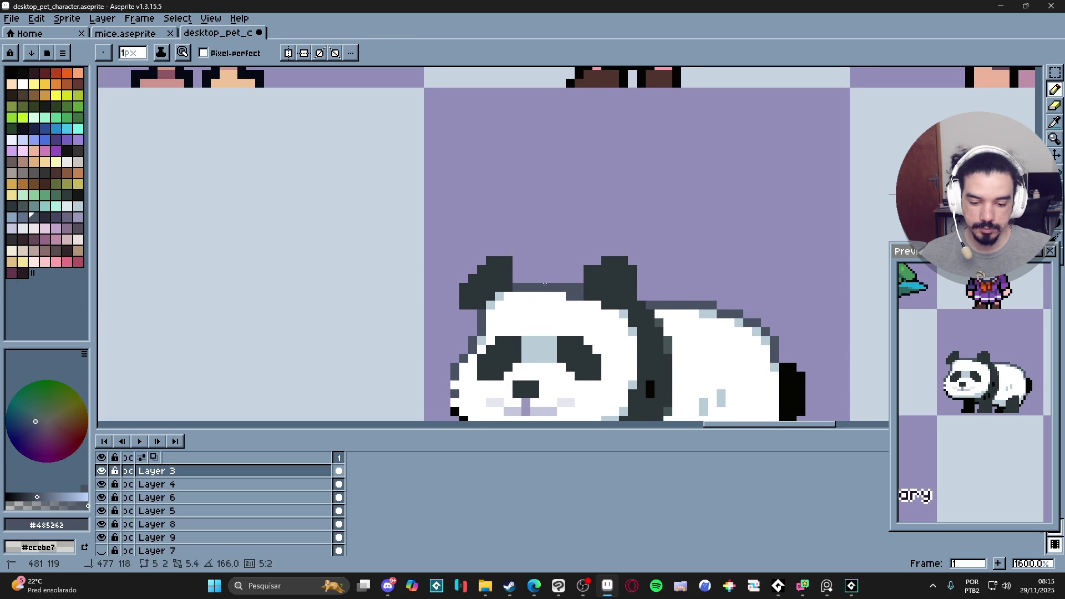
{"action": "key", "text": "e"}
{"action": "key", "text": "b"}
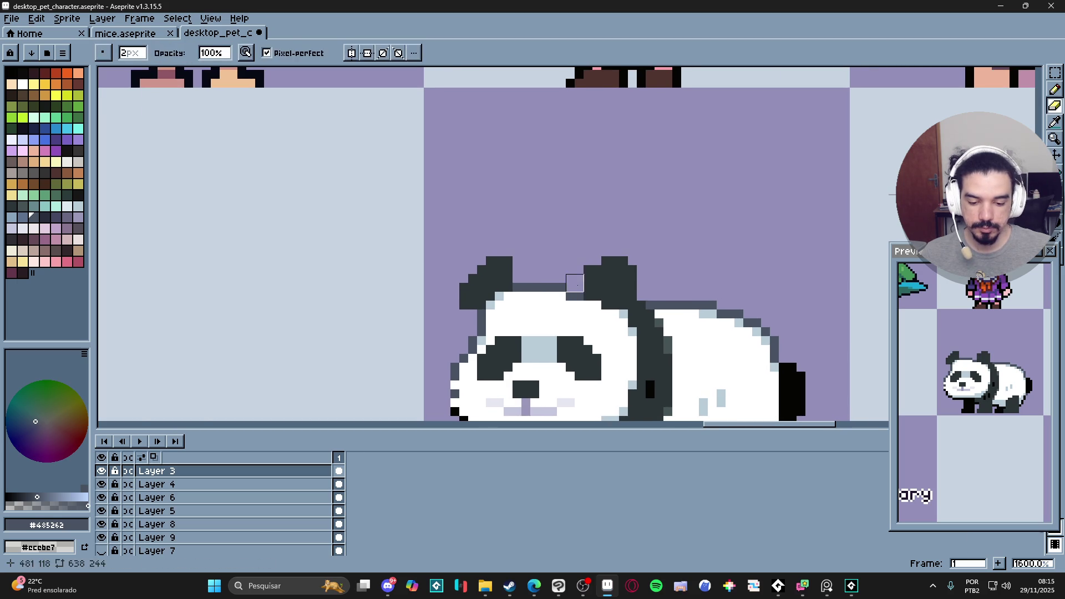
- Extend the grey head strip at both ends
{"action": "scroll", "coordinate": [564, 282], "scroll_direction": "down", "scroll_amount": 3}
{"action": "scroll", "coordinate": [564, 281], "scroll_direction": "up", "scroll_amount": 2}
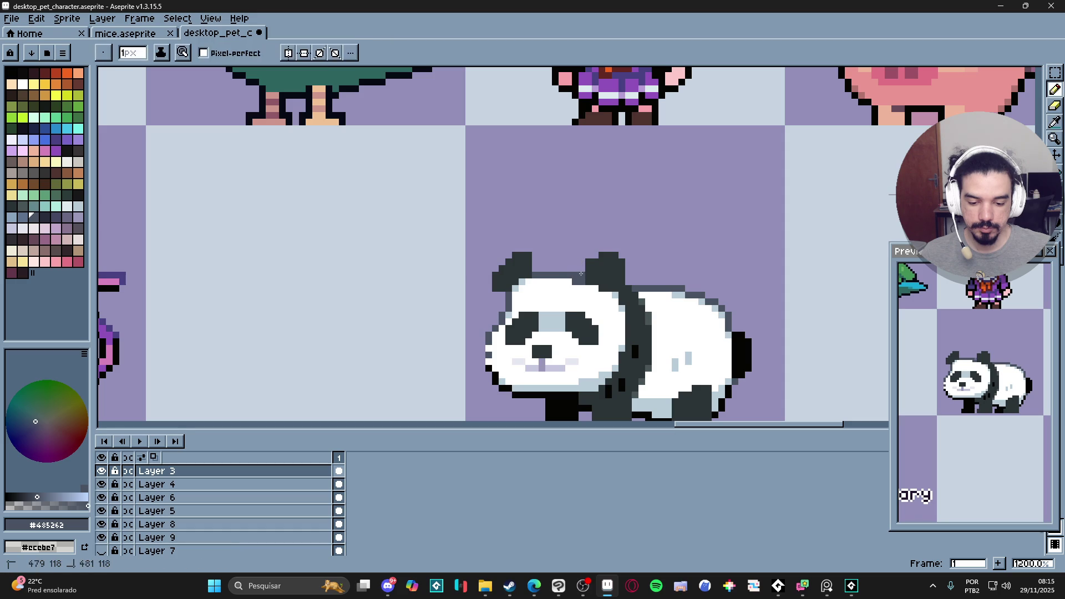
{"action": "key", "text": "alt"}
{"action": "left_click", "coordinate": [569, 274], "text": "alt"}
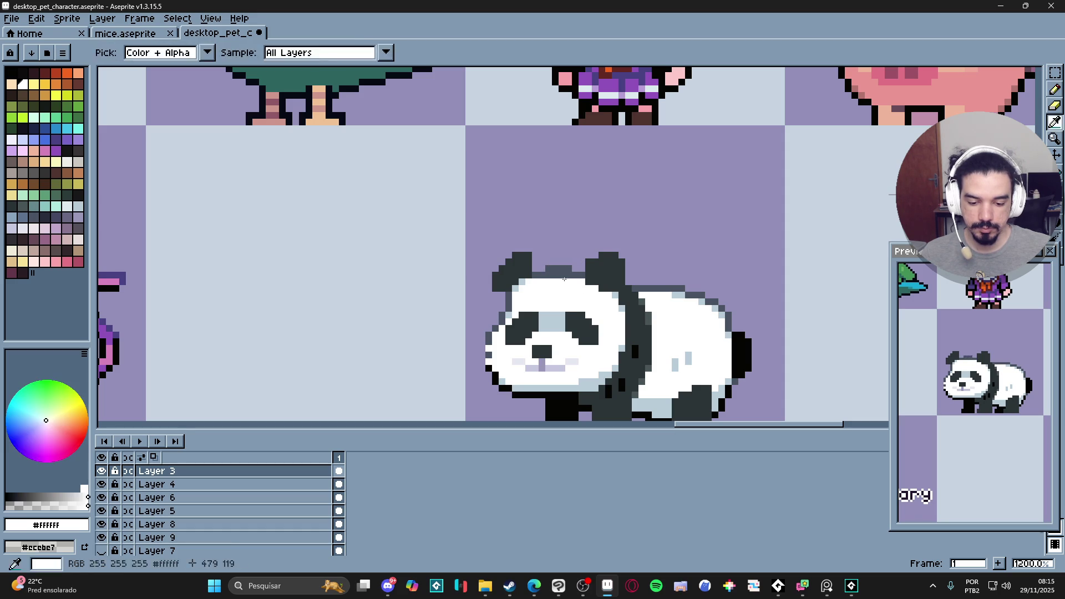
{"action": "left_click", "coordinate": [553, 267], "text": "alt"}
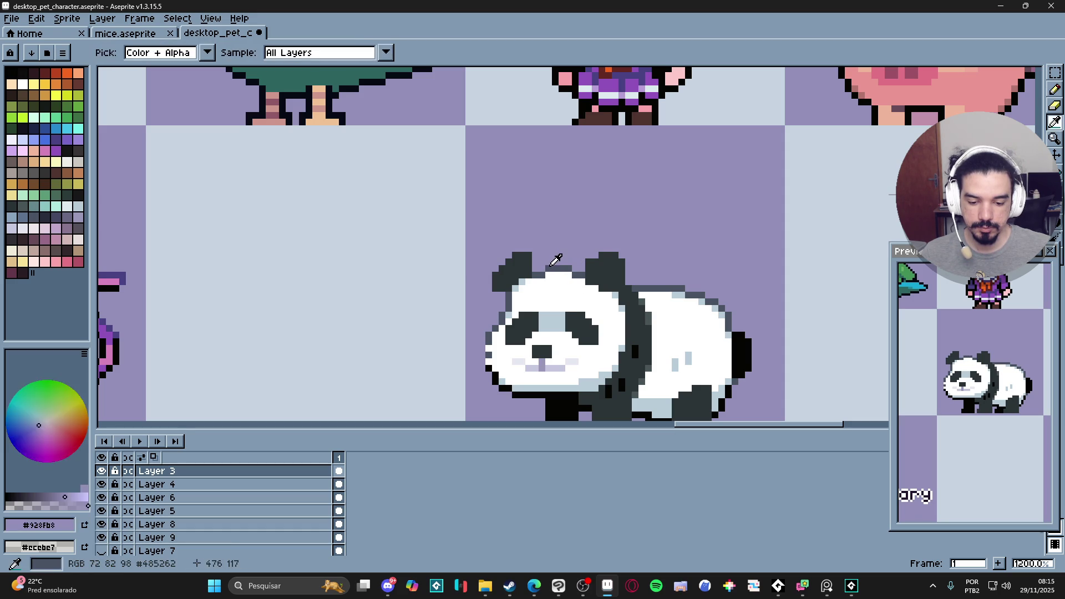
{"action": "left_click", "coordinate": [575, 269]}
{"action": "left_click", "coordinate": [542, 269]}
{"action": "left_click", "coordinate": [544, 275], "text": "alt"}
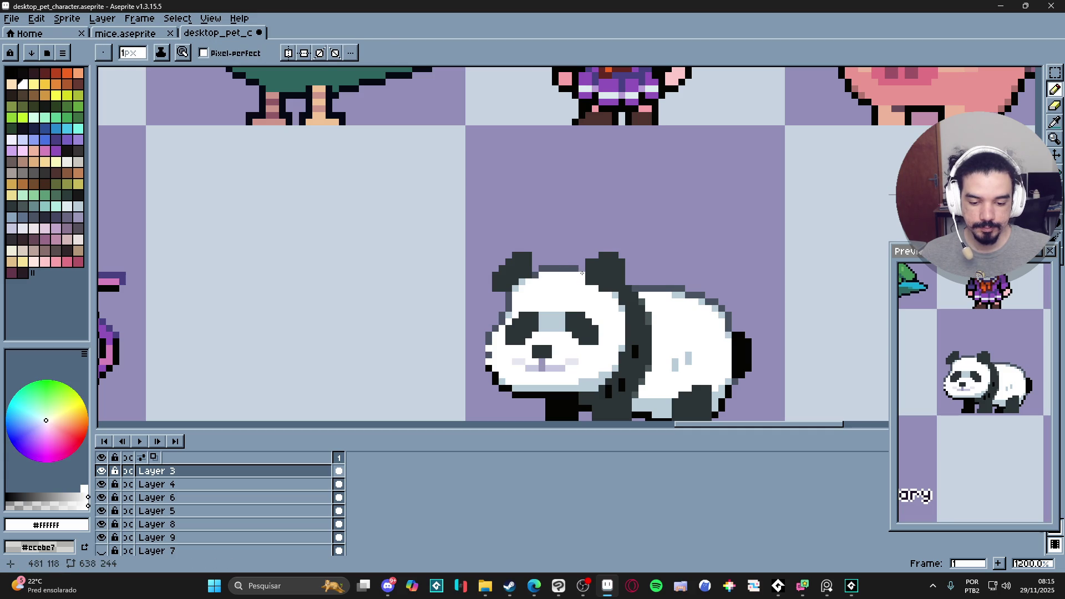
{"action": "left_click", "coordinate": [581, 269], "text": "alt"}
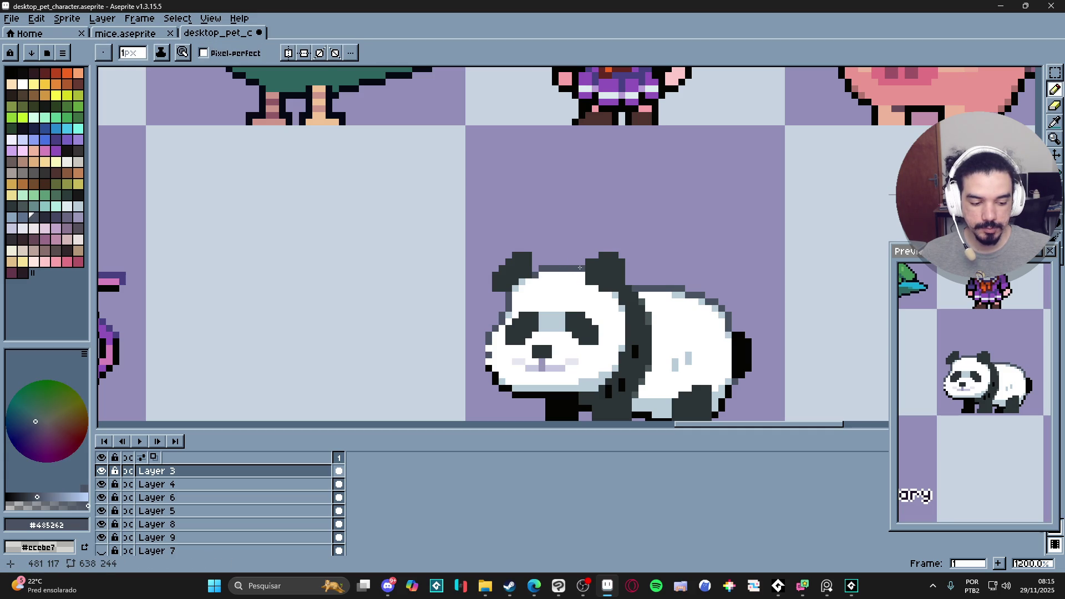
- Undo the last pencil stroke and paint a grey tuft pixel atop the panda's head
{"action": "scroll", "coordinate": [546, 273], "scroll_direction": "up", "scroll_amount": 1}
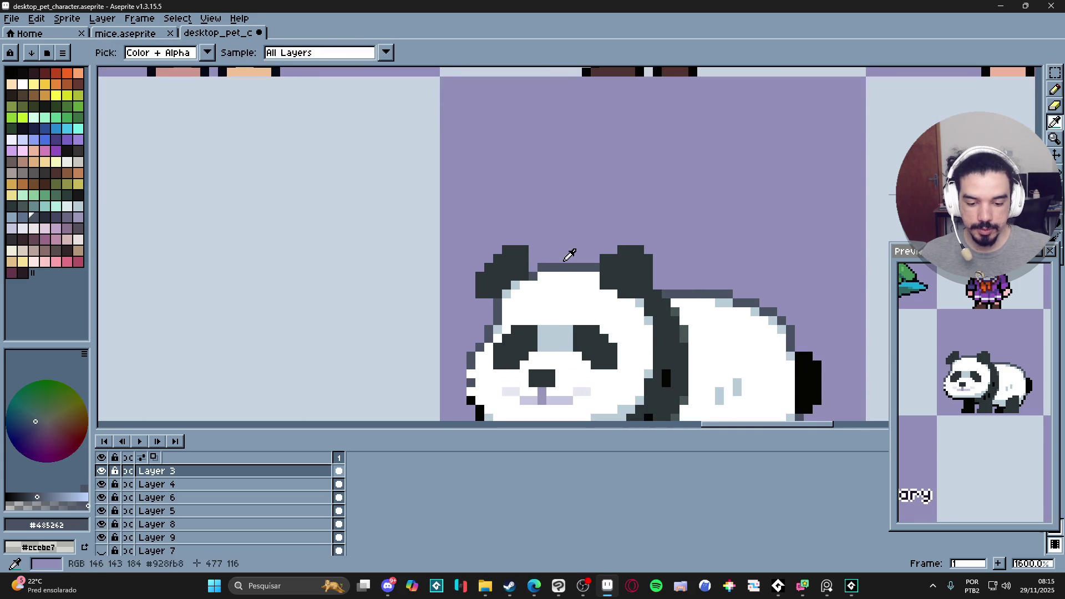
{"action": "scroll", "coordinate": [574, 282], "scroll_direction": "down", "scroll_amount": 3}
{"action": "scroll", "coordinate": [574, 281], "scroll_direction": "up", "scroll_amount": 3}
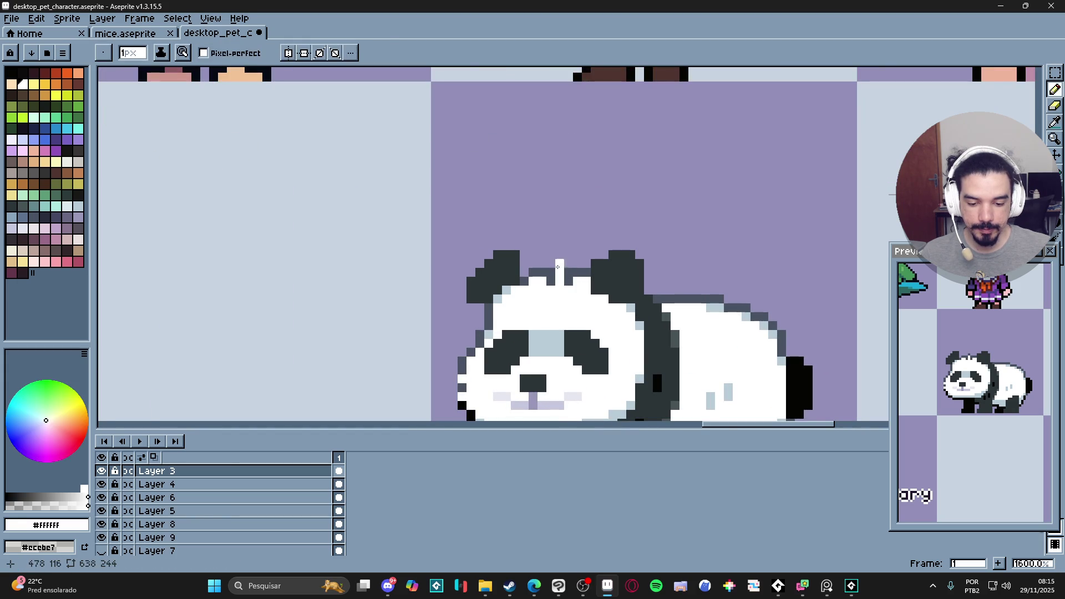
{"action": "scroll", "coordinate": [596, 302], "scroll_direction": "down", "scroll_amount": 3}
{"action": "scroll", "coordinate": [586, 301], "scroll_direction": "right", "scroll_amount": 1}
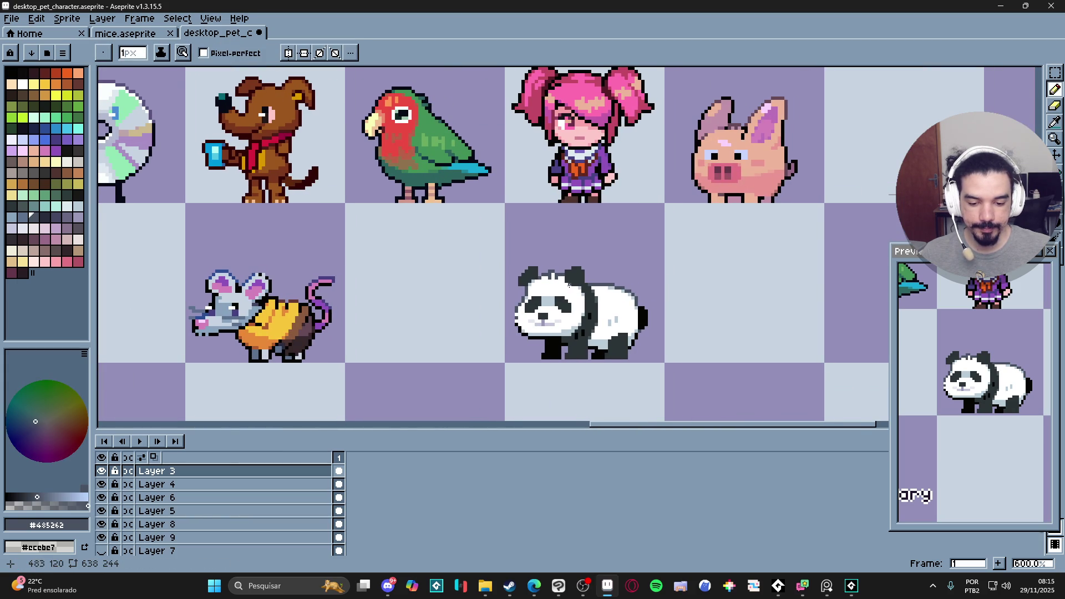
{"action": "scroll", "coordinate": [572, 281], "scroll_direction": "up", "scroll_amount": 4}
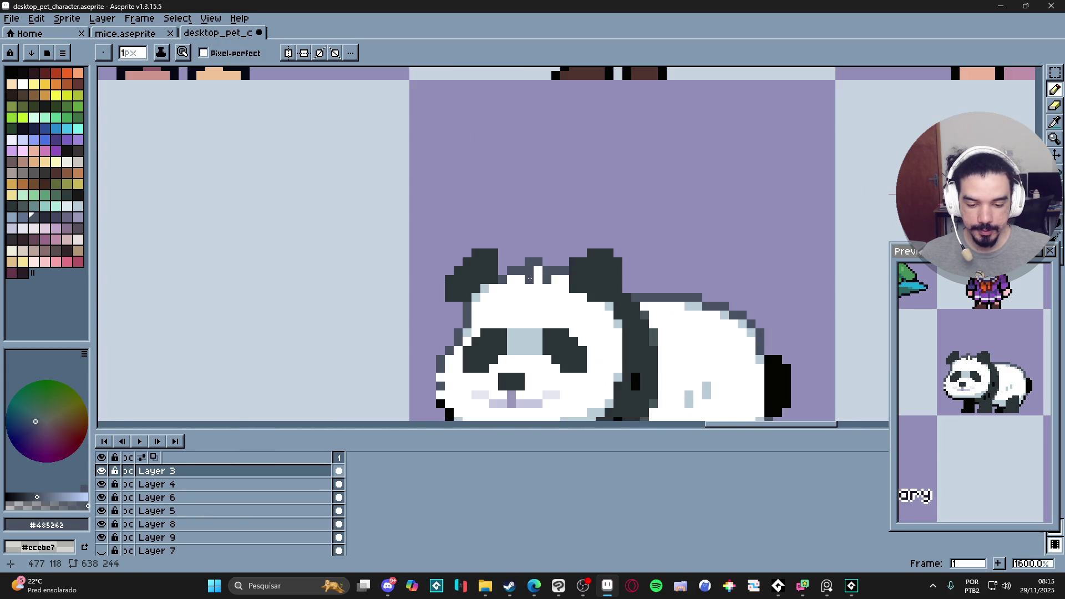
{"action": "key", "text": "ctrl+z"}
{"action": "key", "text": "b"}
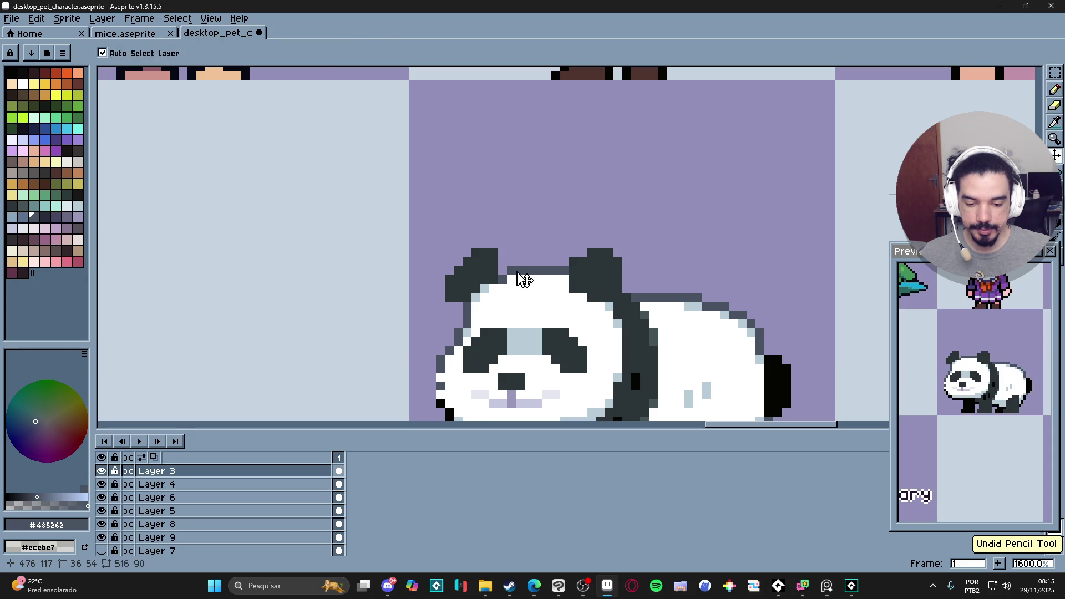
{"action": "left_click", "coordinate": [518, 271], "text": "alt"}
{"action": "left_click", "coordinate": [511, 271], "text": "alt"}
{"action": "left_click", "coordinate": [520, 262]}
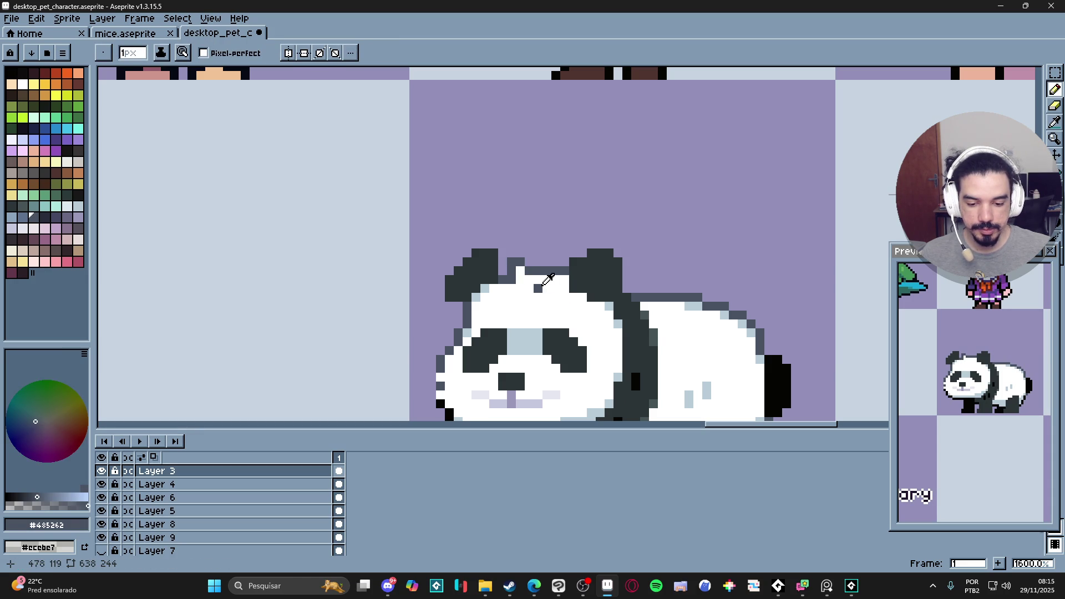
- Turn one head-outline pixel white and add a grey pixel beside the tuft
{"action": "left_click", "coordinate": [547, 284], "text": "alt"}
{"action": "left_click", "coordinate": [547, 271]}
{"action": "left_click", "coordinate": [556, 271], "text": "alt"}
{"action": "left_click", "coordinate": [556, 262]}
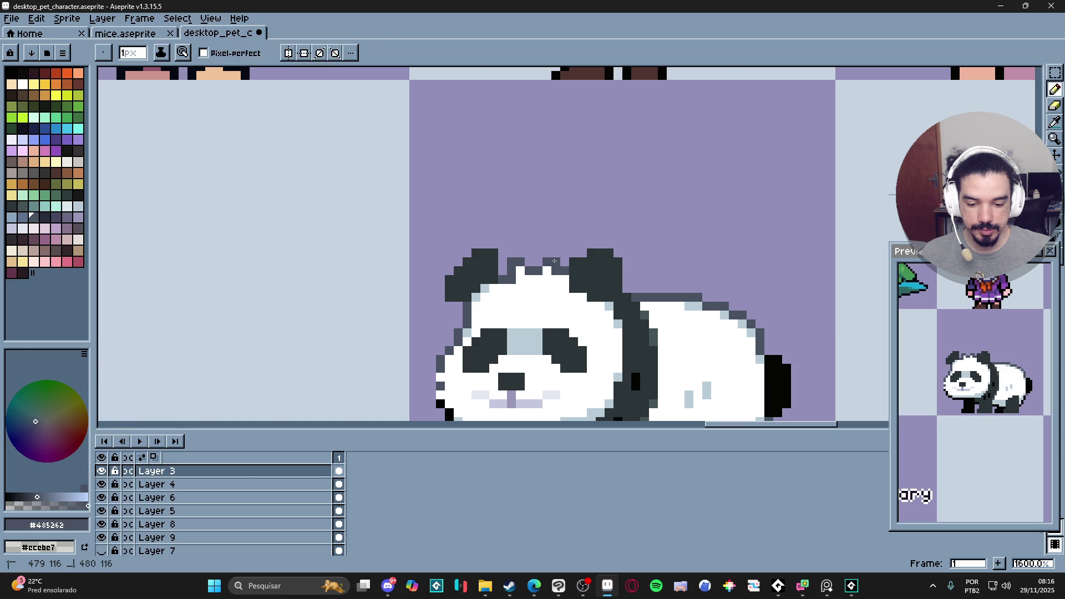
{"action": "scroll", "coordinate": [546, 280], "scroll_direction": "down", "scroll_amount": 3}
{"action": "scroll", "coordinate": [546, 282], "scroll_direction": "up", "scroll_amount": 3}
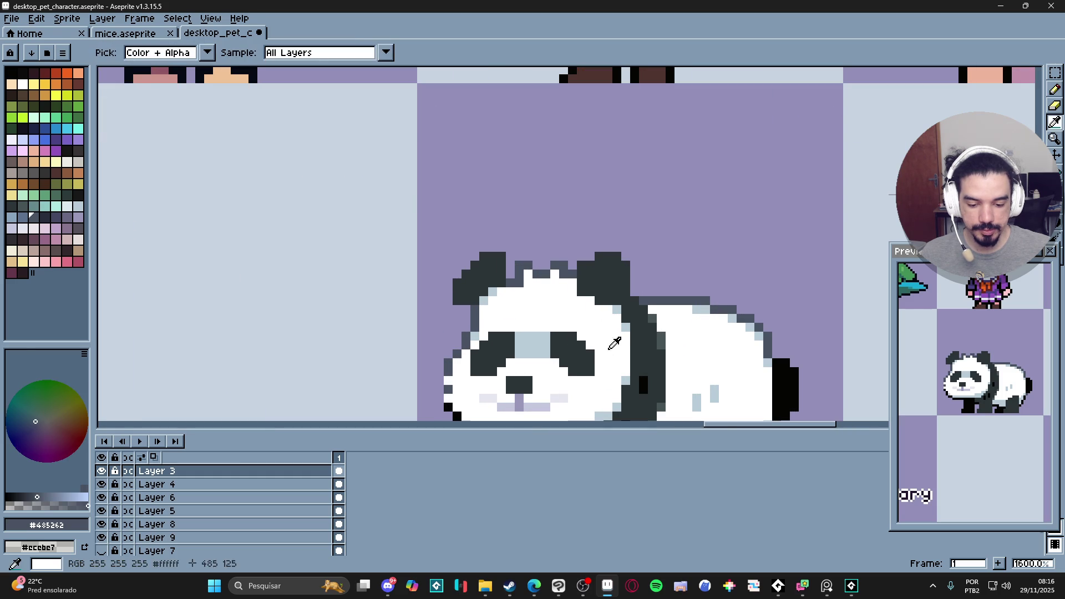
{"action": "left_click", "coordinate": [544, 283], "text": "alt"}
- Paint the old mouth pixels on both sides white
{"action": "scroll", "coordinate": [580, 344], "scroll_direction": "down", "scroll_amount": 4}
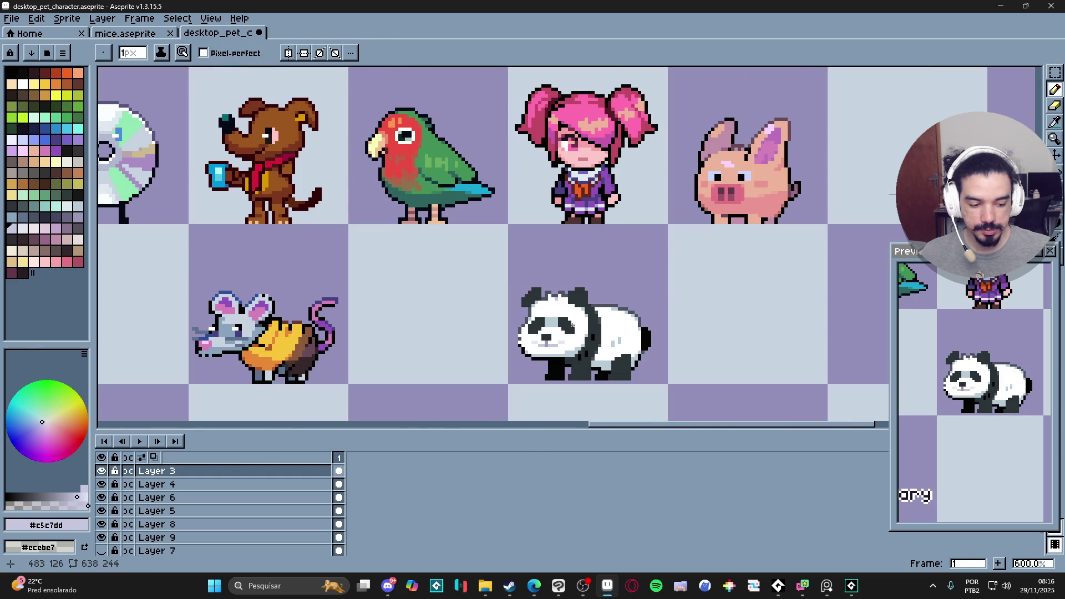
{"action": "scroll", "coordinate": [573, 316], "scroll_direction": "down", "scroll_amount": 2}
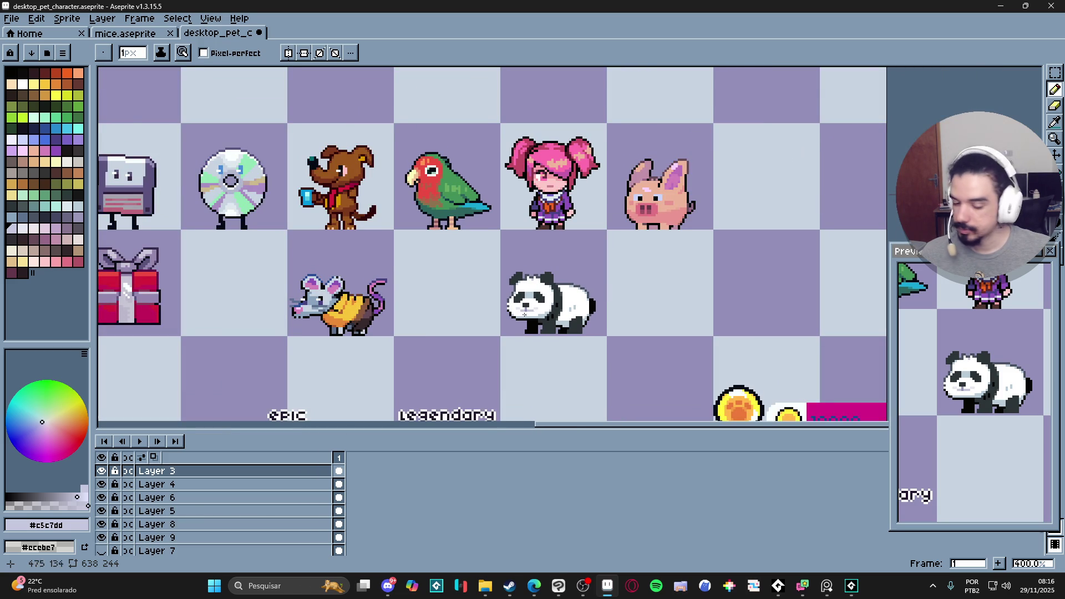
{"action": "scroll", "coordinate": [527, 314], "scroll_direction": "up", "scroll_amount": 5}
{"action": "scroll", "coordinate": [532, 311], "scroll_direction": "up", "scroll_amount": 3}
{"action": "left_click", "coordinate": [554, 307], "text": "alt"}
{"action": "left_click_drag", "start_coordinate": [553, 289], "coordinate": [566, 290]}
{"action": "left_click", "coordinate": [449, 289]}
- Add lavender mouth pixels, whiten one, and draw a lower row of lavender
{"action": "key", "text": "alt"}
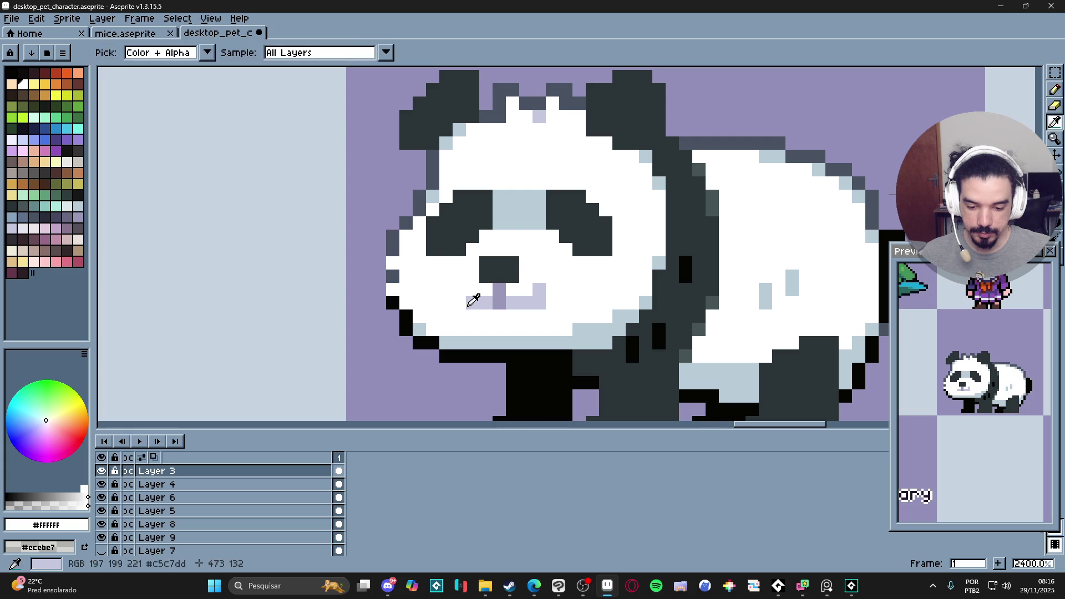
{"action": "left_click", "coordinate": [467, 305], "text": "alt"}
{"action": "left_click", "coordinate": [550, 303]}
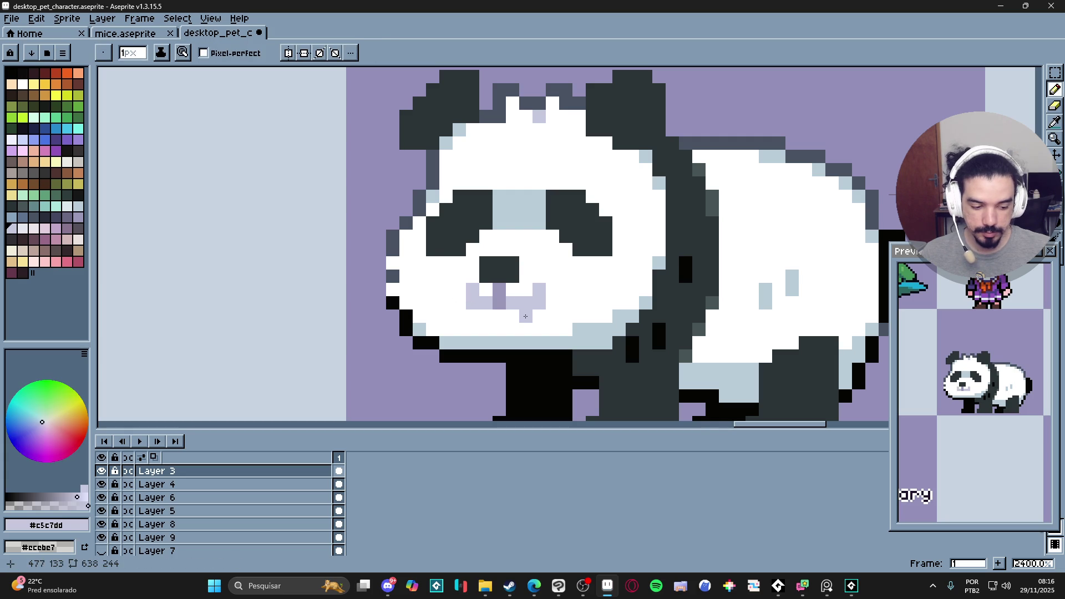
{"action": "left_click", "coordinate": [486, 290], "text": "alt"}
{"action": "left_click", "coordinate": [486, 303]}
{"action": "left_click", "coordinate": [473, 303], "text": "alt"}
{"action": "left_click", "coordinate": [473, 315]}
{"action": "left_click_drag", "start_coordinate": [473, 315], "coordinate": [526, 316]}
- Whiten a stray mouth pixel and darken the mouth's bottom row with deeper lavender
{"action": "left_click", "coordinate": [518, 292], "text": "alt"}
{"action": "left_click", "coordinate": [530, 290]}
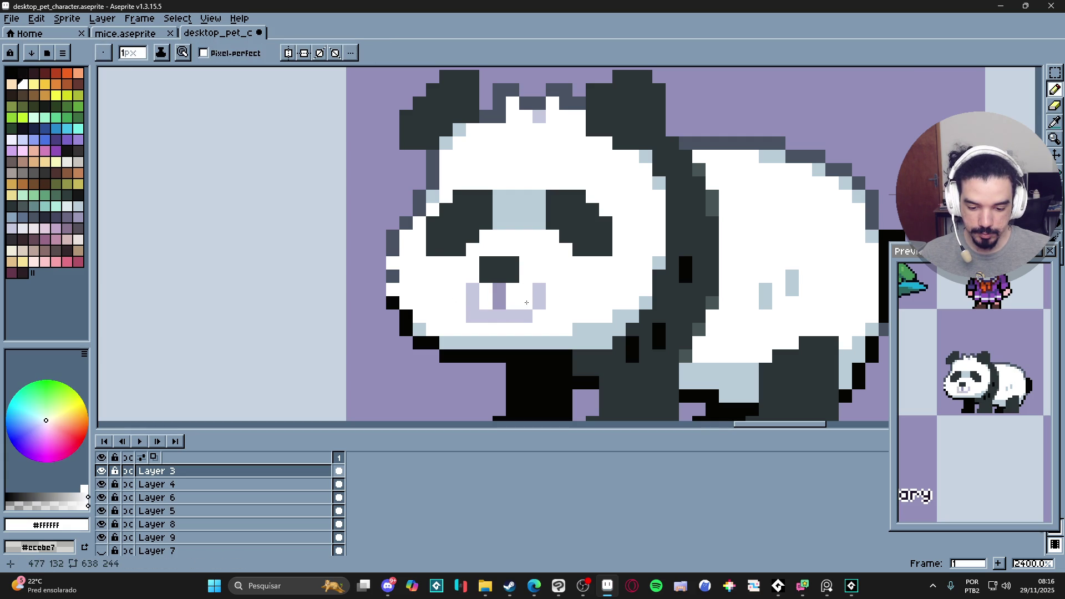
{"action": "left_click", "coordinate": [530, 304], "text": "alt"}
{"action": "key", "text": "ctrl+z"}
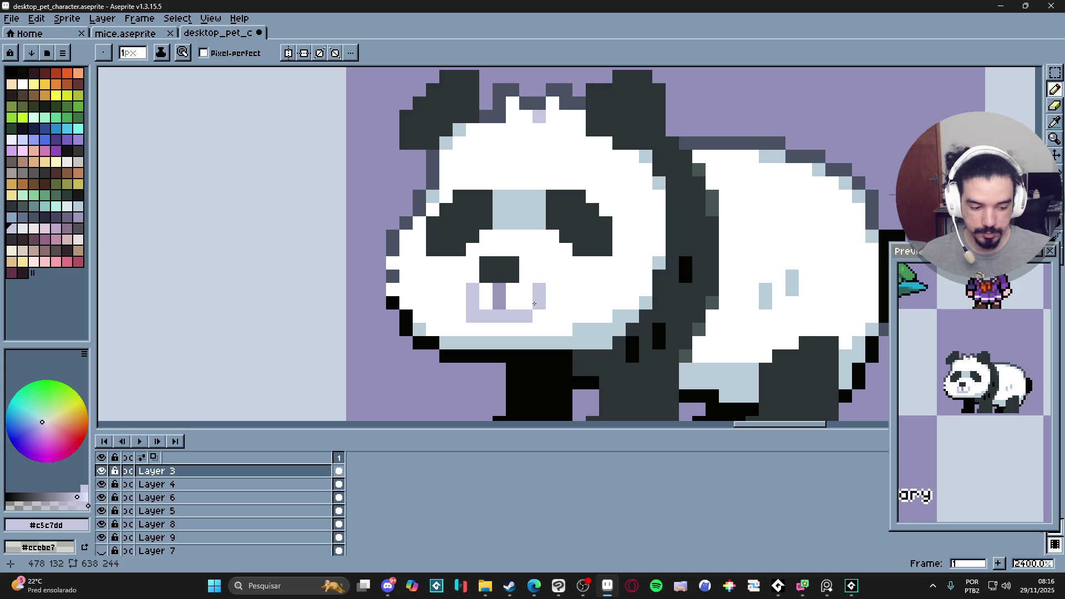
{"action": "left_click", "coordinate": [499, 302], "text": "alt"}
{"action": "left_click", "coordinate": [502, 313]}
{"action": "left_click", "coordinate": [513, 316]}
{"action": "left_click", "coordinate": [486, 316]}
{"action": "left_click", "coordinate": [530, 314]}
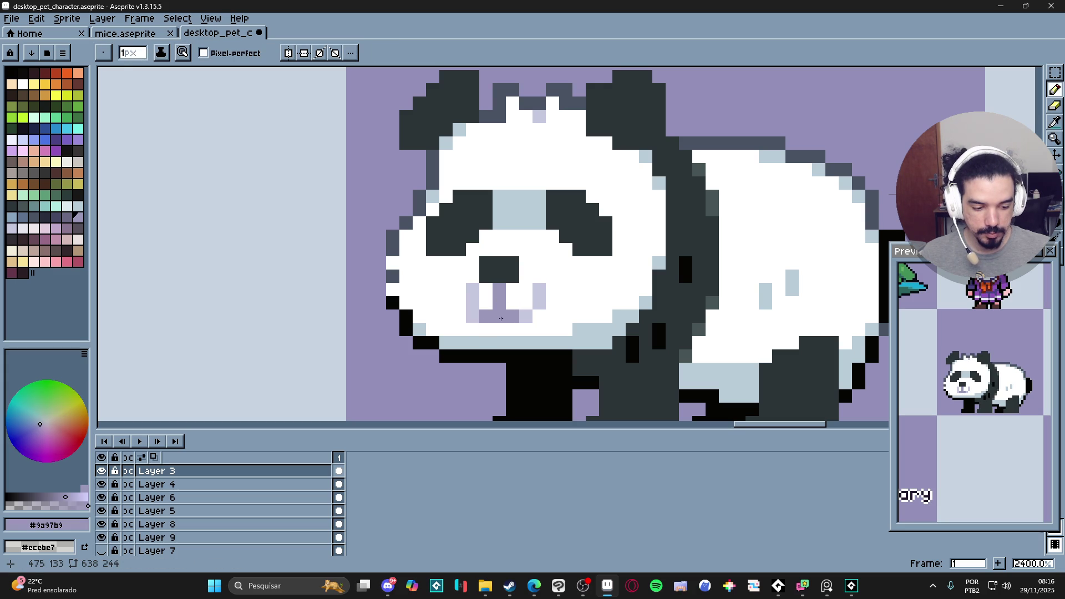
- Turn one lavender mouth pixel white and add a lavender pixel below the mouth
{"action": "left_click", "coordinate": [460, 289], "text": "alt"}
{"action": "left_click", "coordinate": [473, 292]}
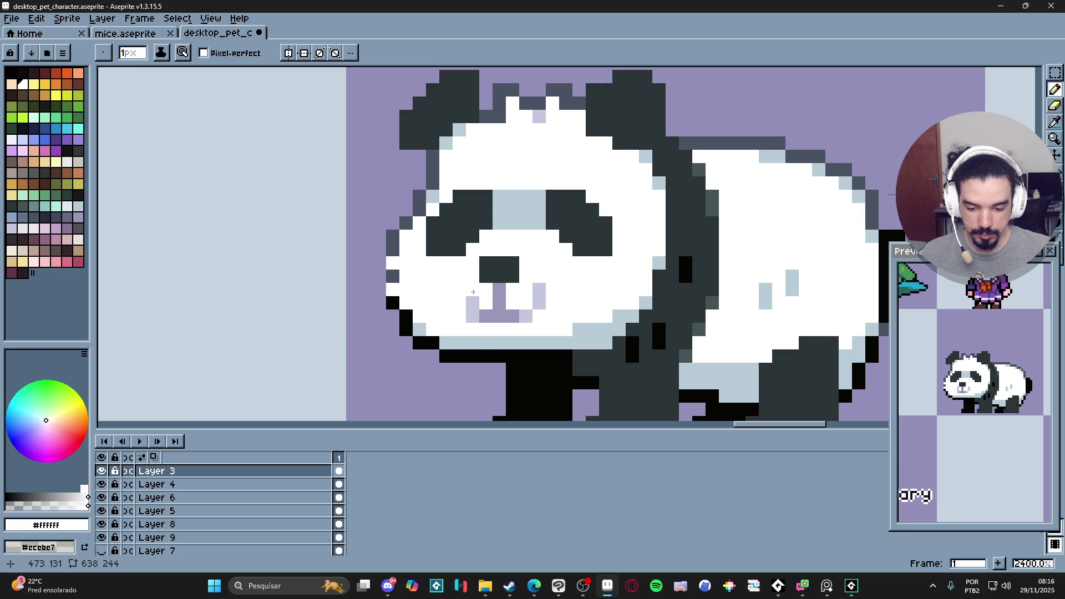
{"action": "left_click", "coordinate": [540, 303], "text": "alt"}
{"action": "left_click", "coordinate": [539, 315]}
{"action": "scroll", "coordinate": [565, 339], "scroll_direction": "down", "scroll_amount": 5}
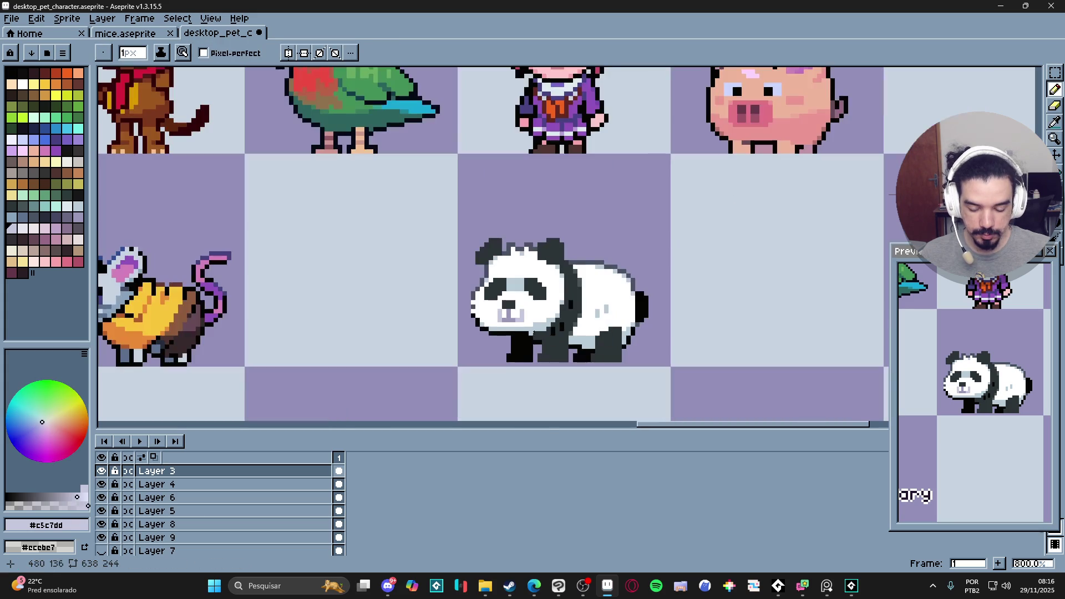
- Repaint the panda's mouth in lavender with a white bottom row
{"action": "scroll", "coordinate": [561, 337], "scroll_direction": "up", "scroll_amount": 3}
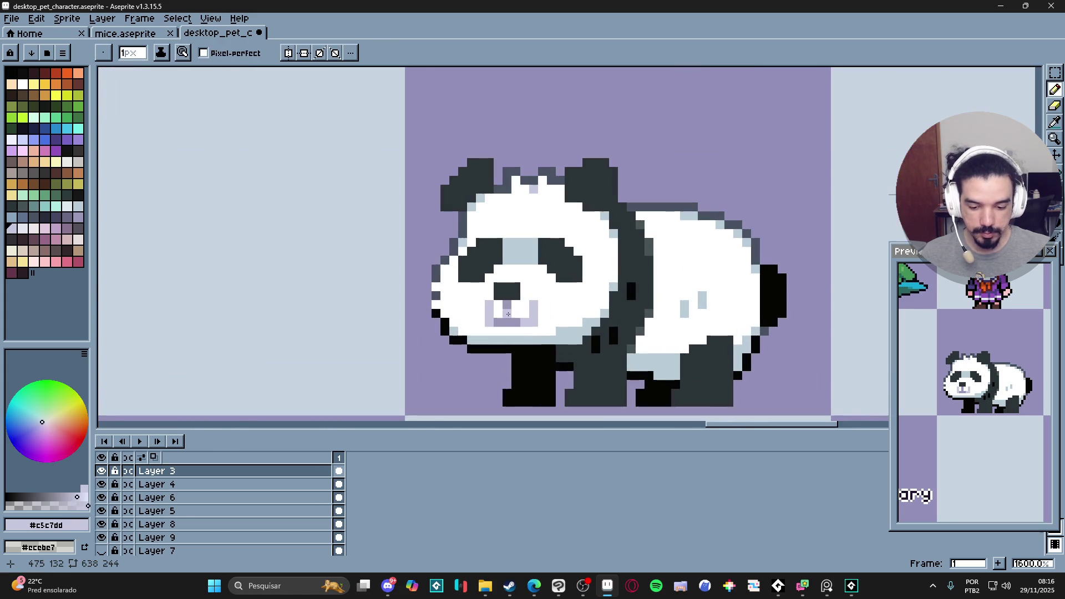
{"action": "left_click", "coordinate": [513, 318], "text": "alt"}
{"action": "scroll", "coordinate": [588, 329], "scroll_direction": "down", "scroll_amount": 3}
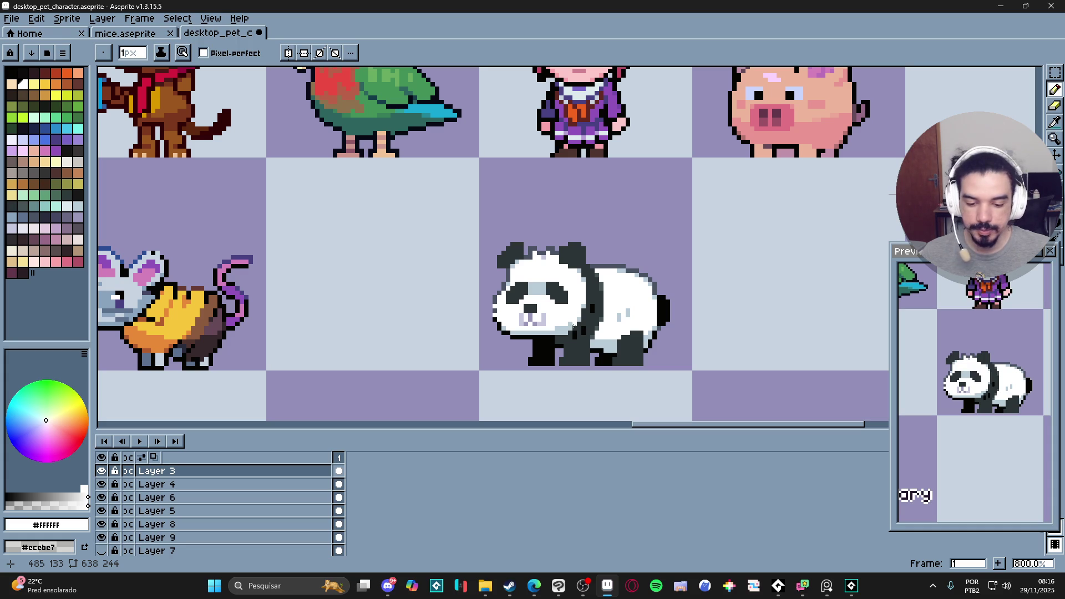
{"action": "scroll", "coordinate": [567, 325], "scroll_direction": "up", "scroll_amount": 3}
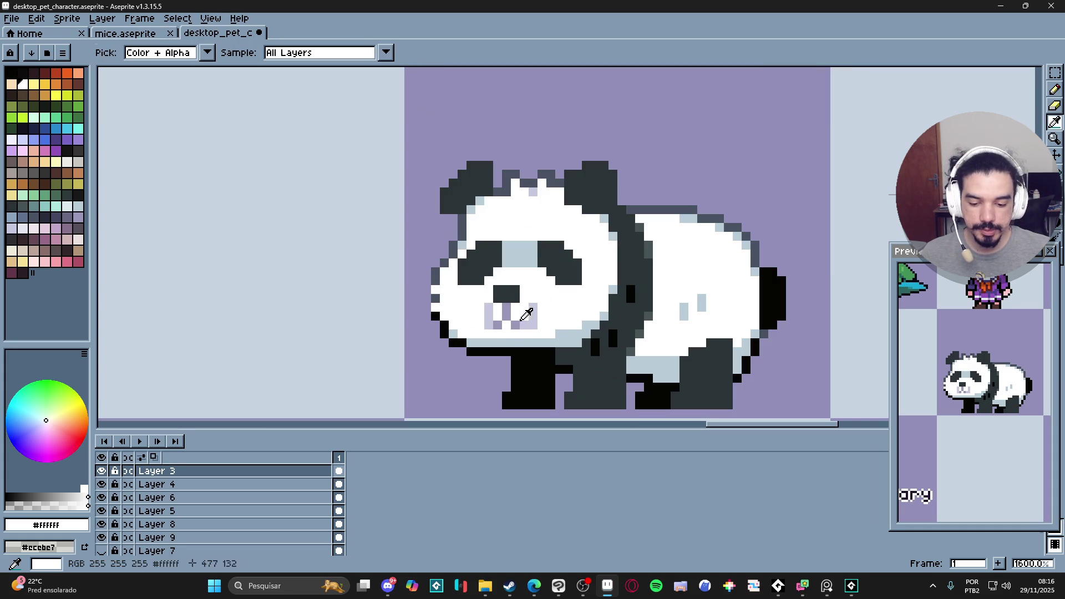
{"action": "left_click", "coordinate": [522, 321], "text": "alt"}
{"action": "mouse_move", "coordinate": [524, 315]}
{"action": "left_mouse_down"}
{"action": "mouse_move", "coordinate": [505, 315]}
{"action": "mouse_move", "coordinate": [540, 321]}
{"action": "left_mouse_up"}
{"action": "left_click", "coordinate": [480, 325], "text": "alt"}
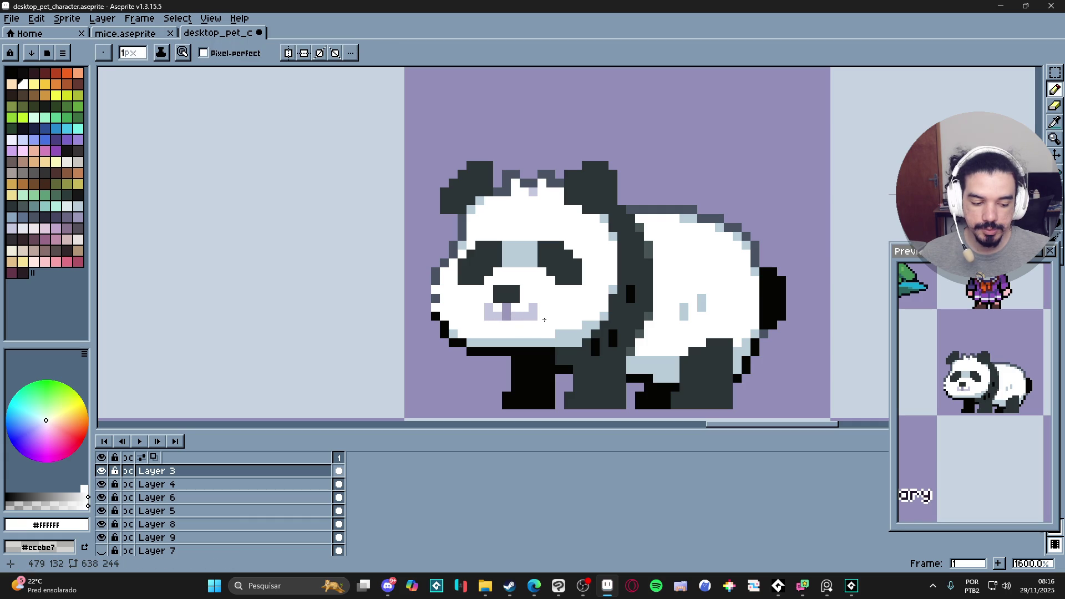
- Recolour the mouth's top-right pixel with a lighter lavender palette swatch
{"action": "scroll", "coordinate": [555, 316], "scroll_direction": "up", "scroll_amount": 2}
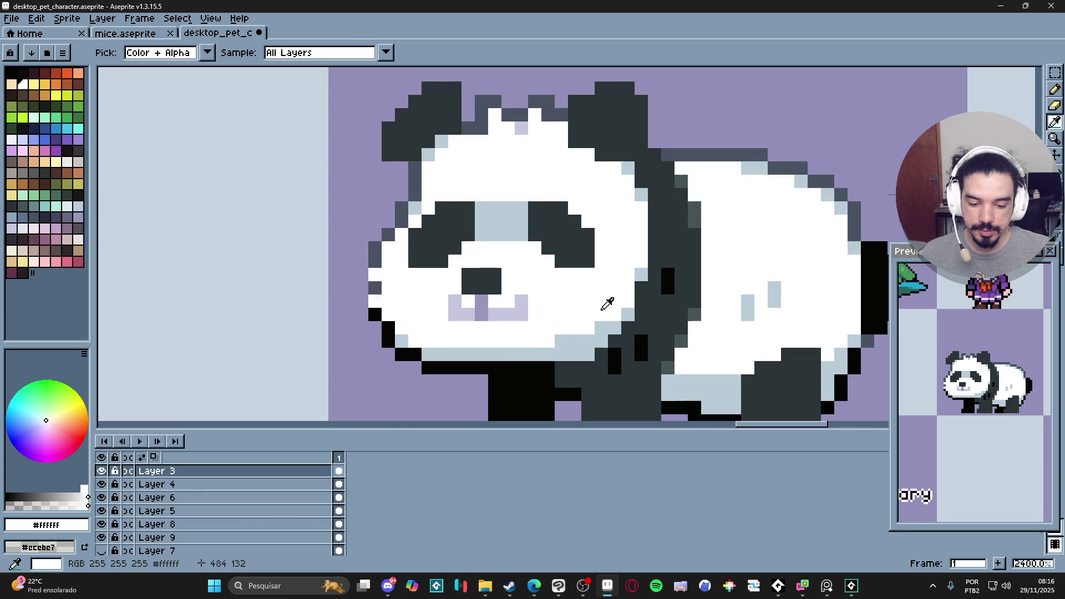
{"action": "left_click", "coordinate": [510, 218], "text": "alt"}
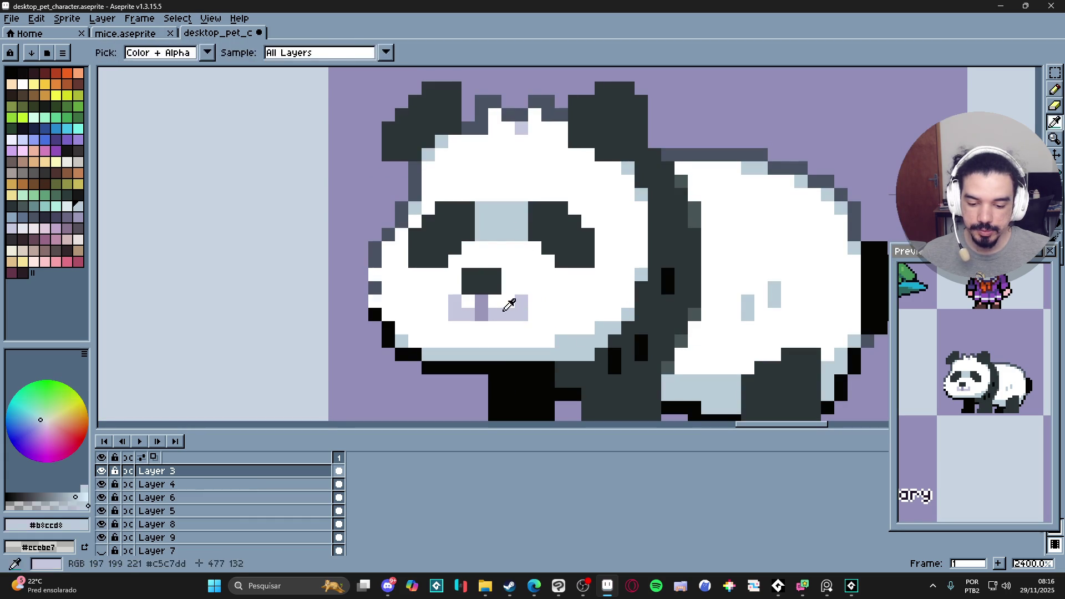
{"action": "left_click", "coordinate": [450, 303], "text": "alt"}
{"action": "left_click", "coordinate": [32, 230]}
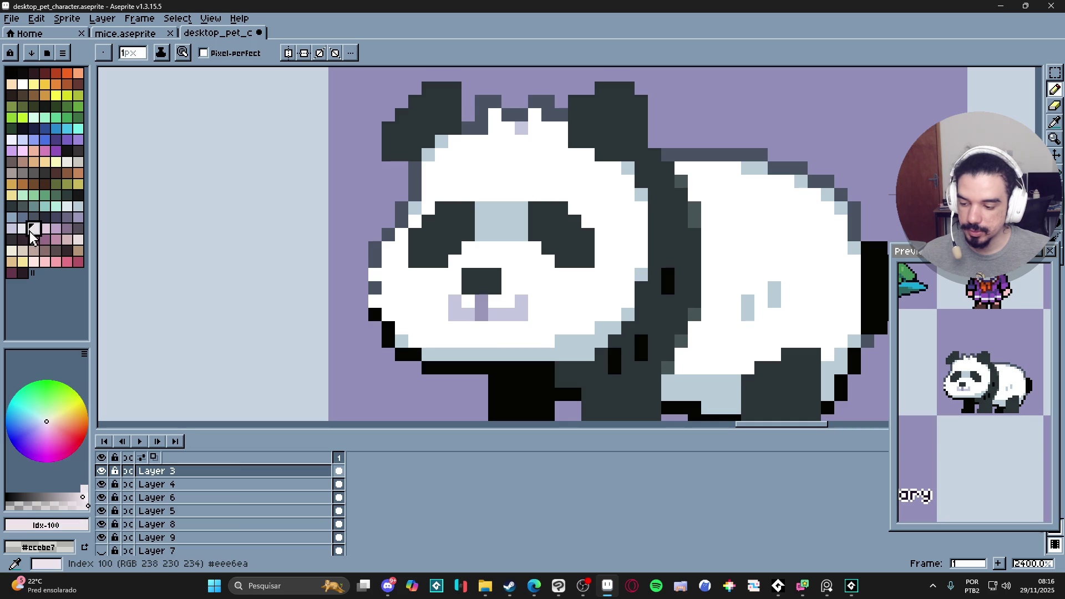
{"action": "left_click", "coordinate": [22, 228]}
{"action": "left_click", "coordinate": [521, 301]}
{"action": "scroll", "coordinate": [533, 316], "scroll_direction": "down", "scroll_amount": 6}
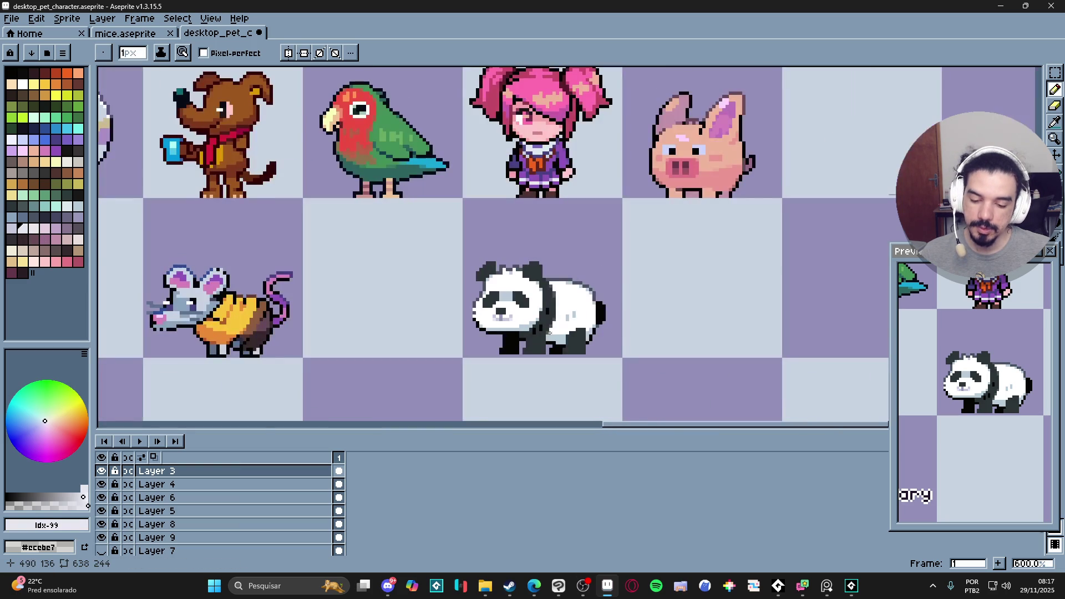
- Add a 2px white highlight dot in the panda's left eye
{"action": "scroll", "coordinate": [548, 330], "scroll_direction": "down", "scroll_amount": 1}
{"action": "left_click_drag", "start_coordinate": [569, 329], "coordinate": [562, 331]}
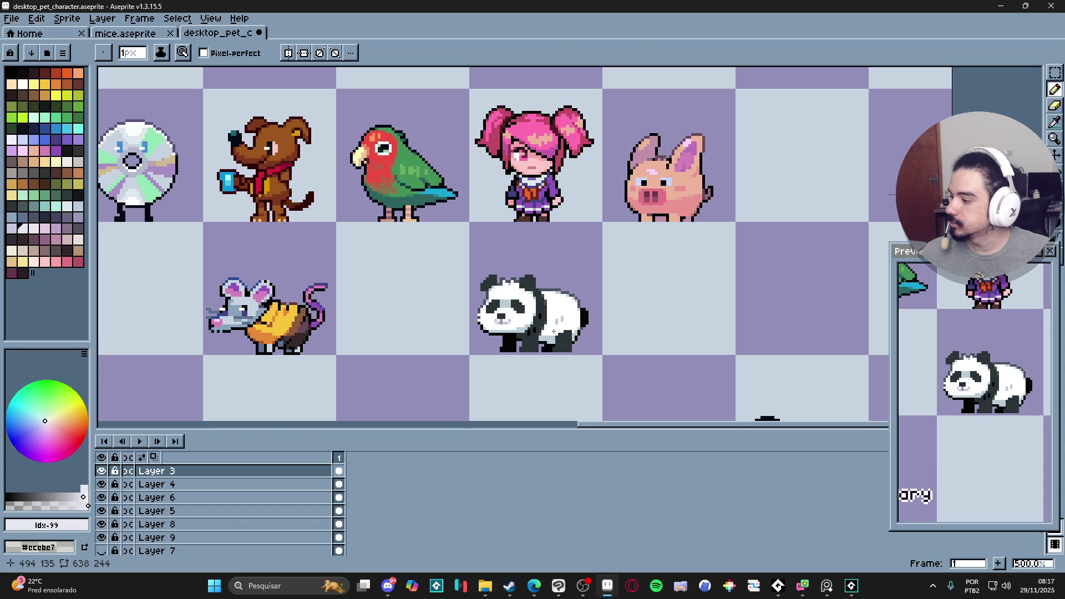
{"action": "scroll", "coordinate": [554, 332], "scroll_direction": "up", "scroll_amount": 4}
{"action": "left_click", "coordinate": [514, 291], "text": "alt"}
{"action": "key", "text": "plus"}
{"action": "left_click", "coordinate": [453, 289]}
- Paint near-black pupils into both of the panda's eyes
{"action": "left_click", "coordinate": [524, 298], "text": "alt"}
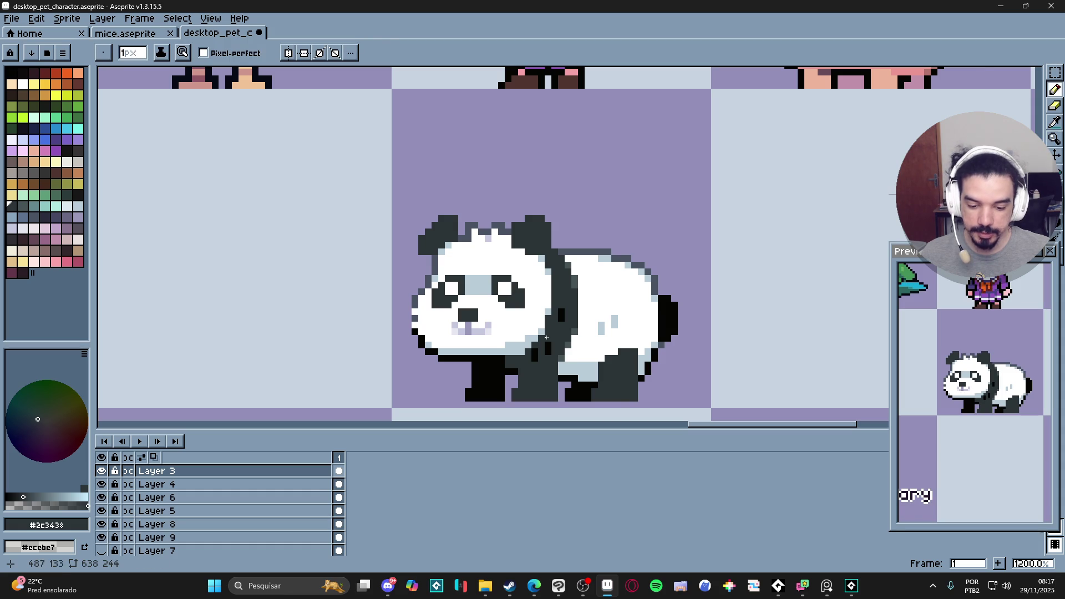
{"action": "left_click", "coordinate": [546, 345], "text": "alt"}
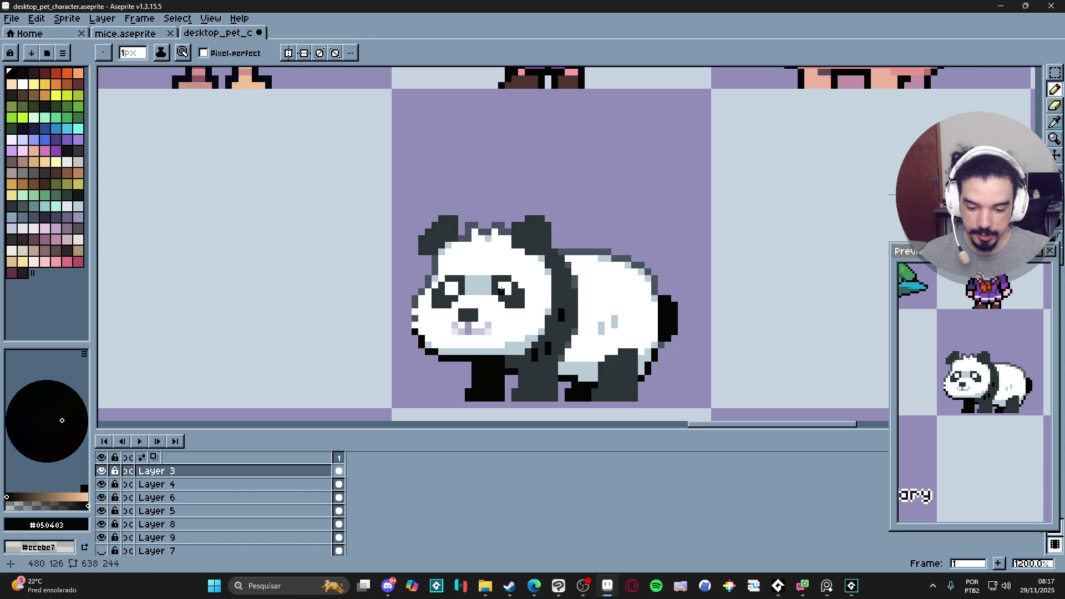
{"action": "left_click", "coordinate": [502, 288]}
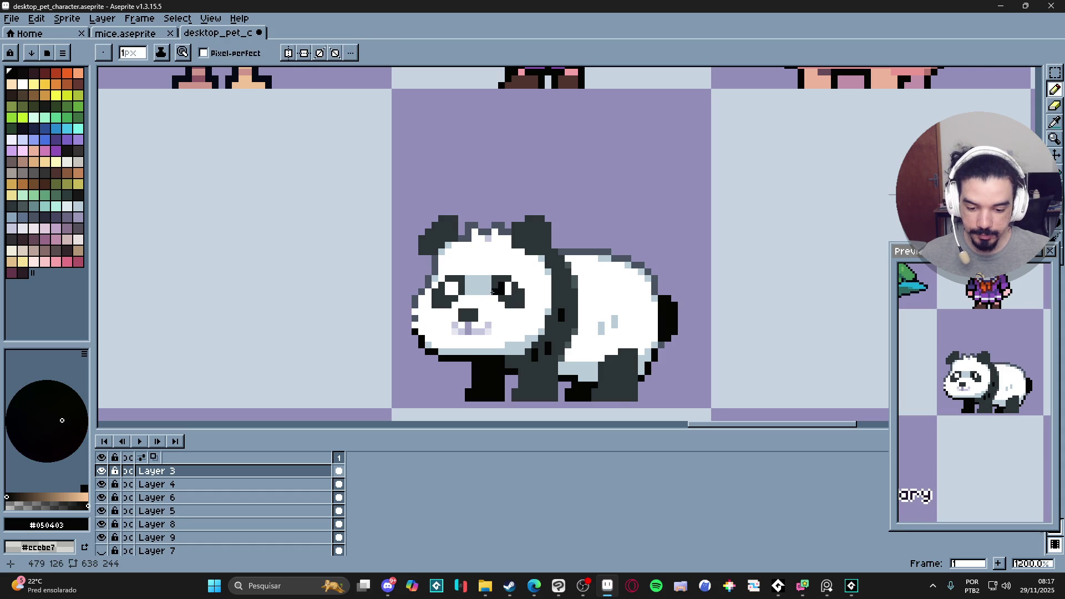
{"action": "left_click", "coordinate": [448, 290]}
{"action": "scroll", "coordinate": [513, 311], "scroll_direction": "down", "scroll_amount": 4}
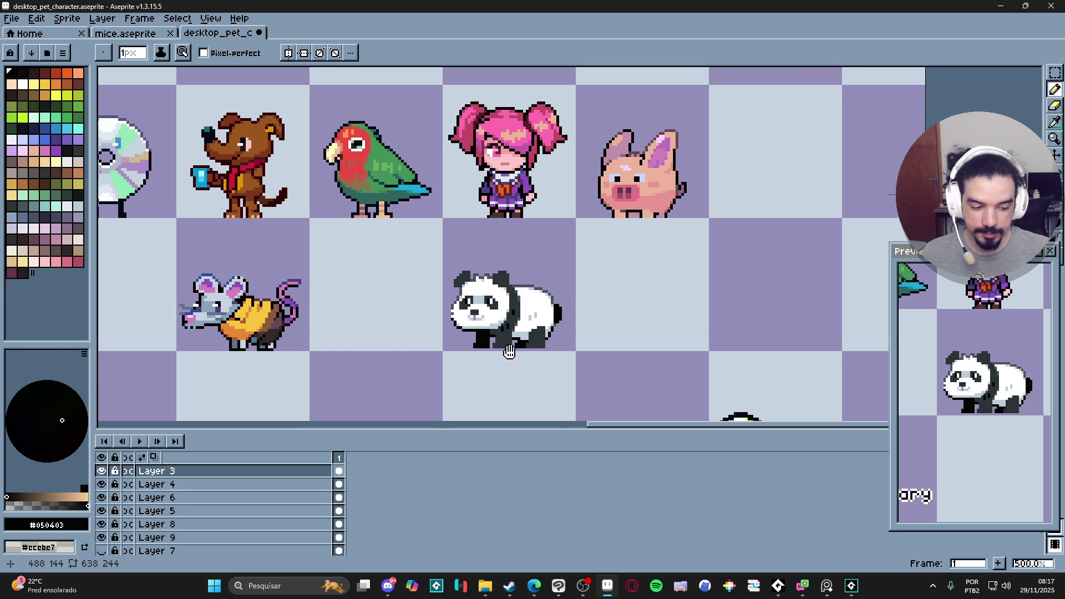
- Paint the top pixels of both panda eyes light purple (#c5c7dd) so the pupils sit lower
{"action": "scroll", "coordinate": [527, 328], "scroll_direction": "down", "scroll_amount": 2}
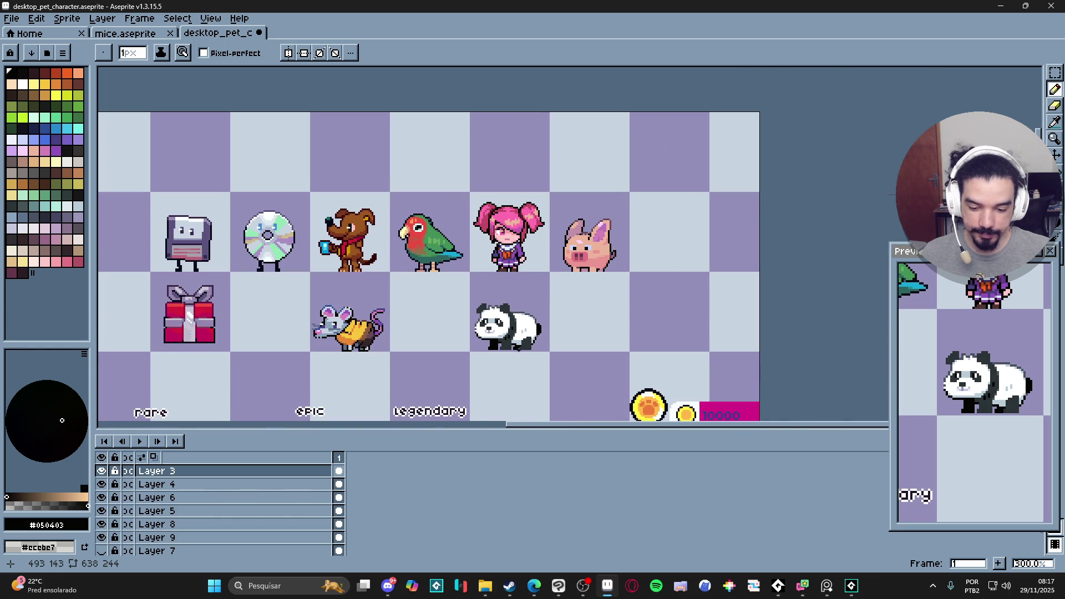
{"action": "scroll", "coordinate": [524, 347], "scroll_direction": "up", "scroll_amount": 3}
{"action": "scroll", "coordinate": [514, 328], "scroll_direction": "down", "scroll_amount": 1}
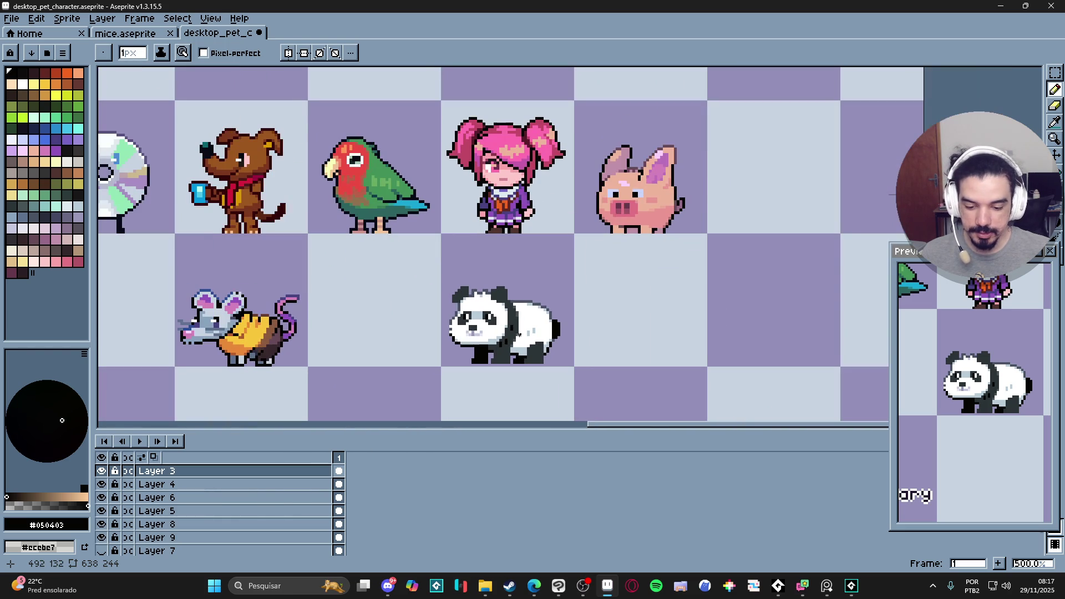
{"action": "scroll", "coordinate": [518, 339], "scroll_direction": "down", "scroll_amount": 1}
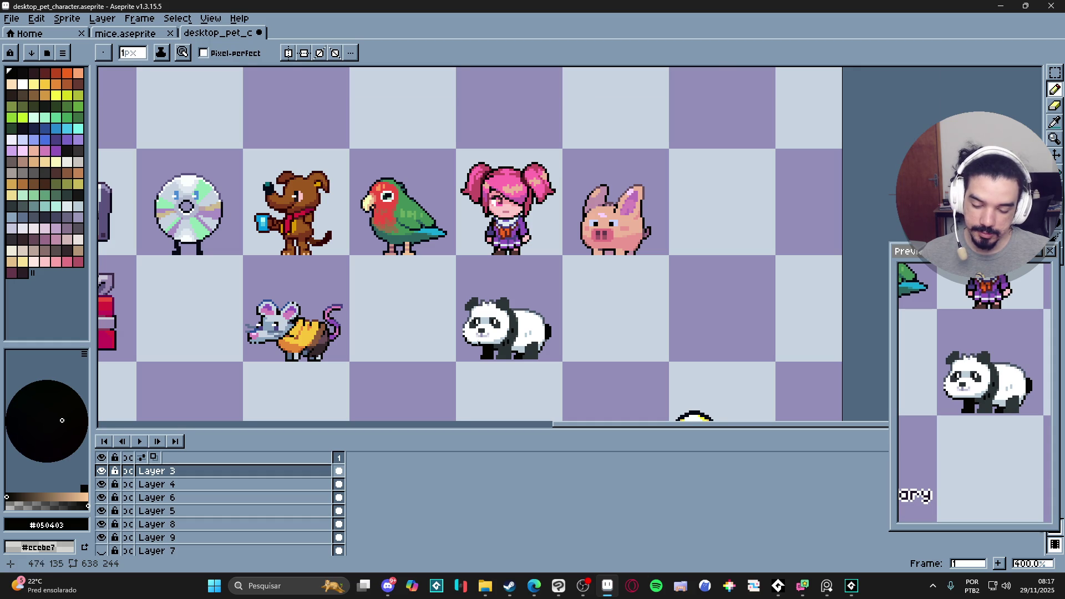
{"action": "scroll", "coordinate": [525, 345], "scroll_direction": "up", "scroll_amount": 8}
{"action": "left_click", "coordinate": [540, 339], "text": "alt"}
{"action": "left_click_drag", "start_coordinate": [505, 239], "coordinate": [523, 239]}
{"action": "left_click", "coordinate": [648, 239]}
{"action": "left_click", "coordinate": [658, 239]}
- Zoom out to review the sleepier panda and sample its pale blue colour
{"action": "scroll", "coordinate": [659, 239], "scroll_direction": "down", "scroll_amount": 6}
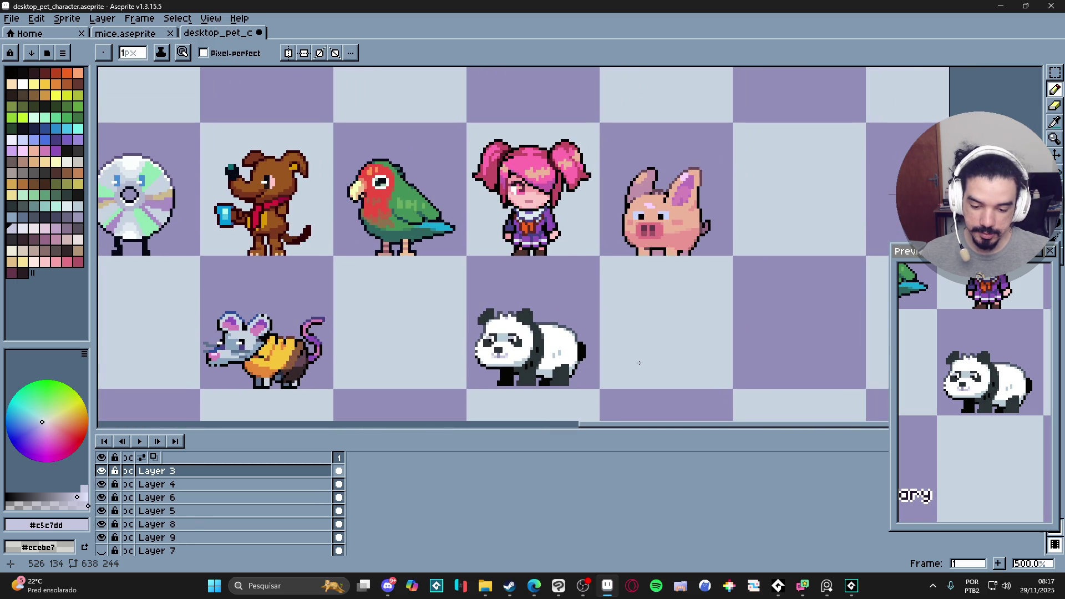
{"action": "scroll", "coordinate": [639, 363], "scroll_direction": "down", "scroll_amount": 1}
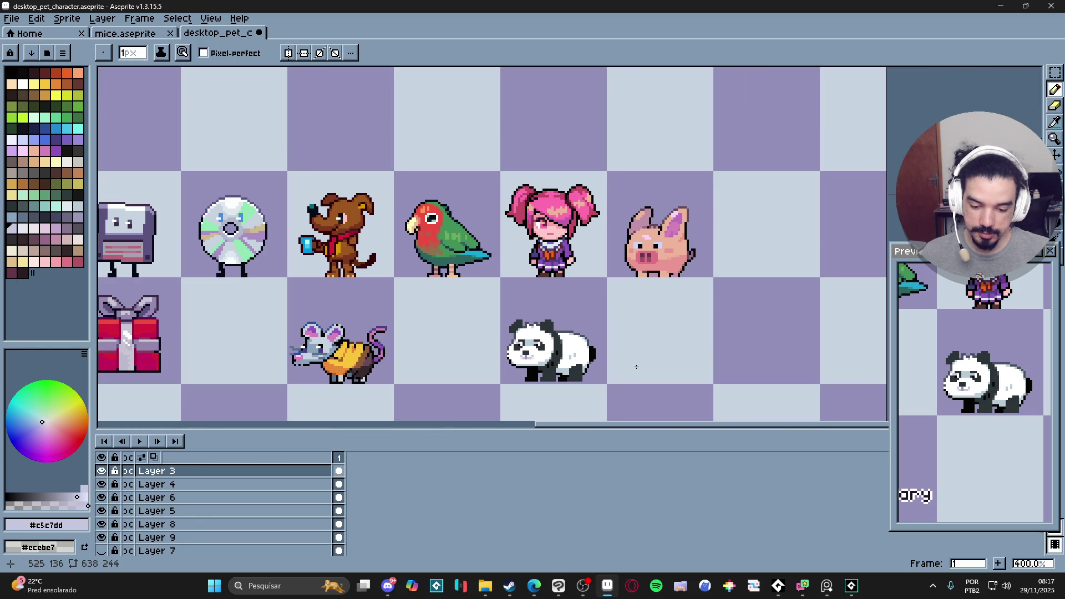
{"action": "scroll", "coordinate": [639, 367], "scroll_direction": "down", "scroll_amount": 2}
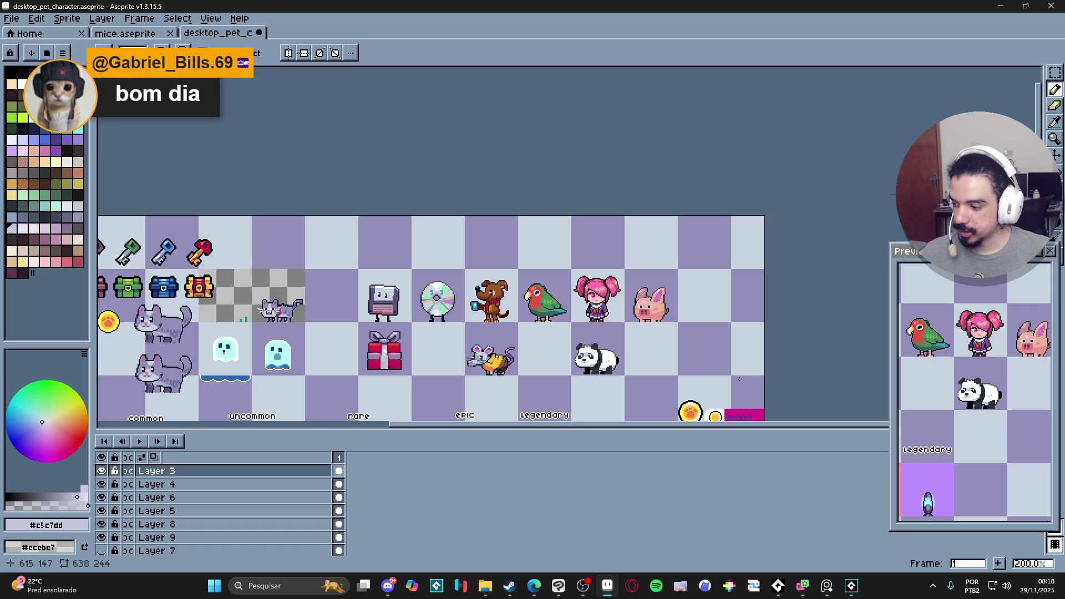
{"action": "scroll", "coordinate": [740, 390], "scroll_direction": "up", "scroll_amount": 3}
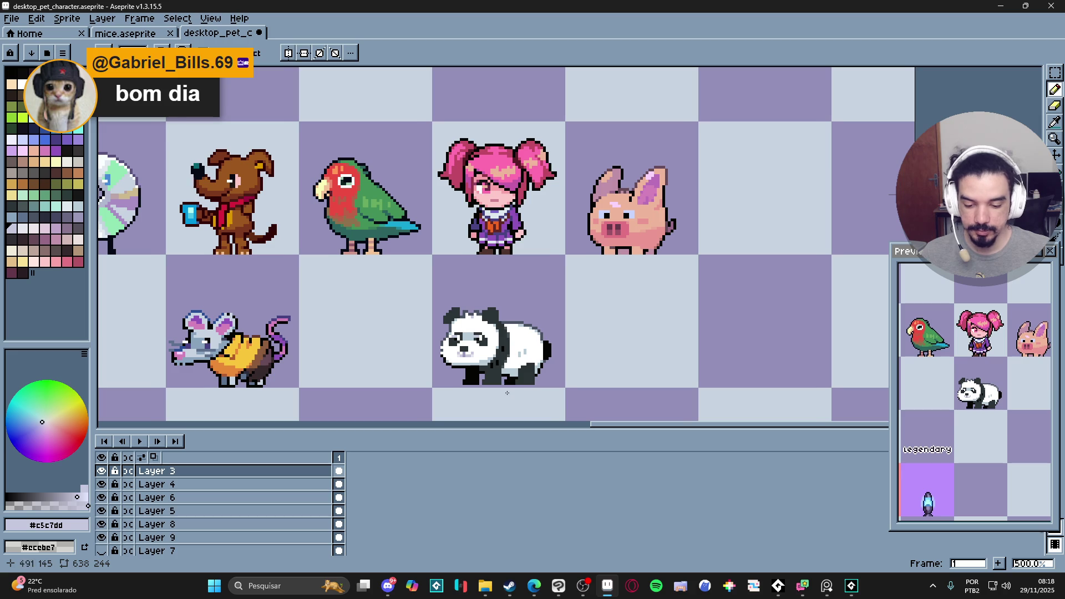
{"action": "scroll", "coordinate": [515, 364], "scroll_direction": "down", "scroll_amount": 1}
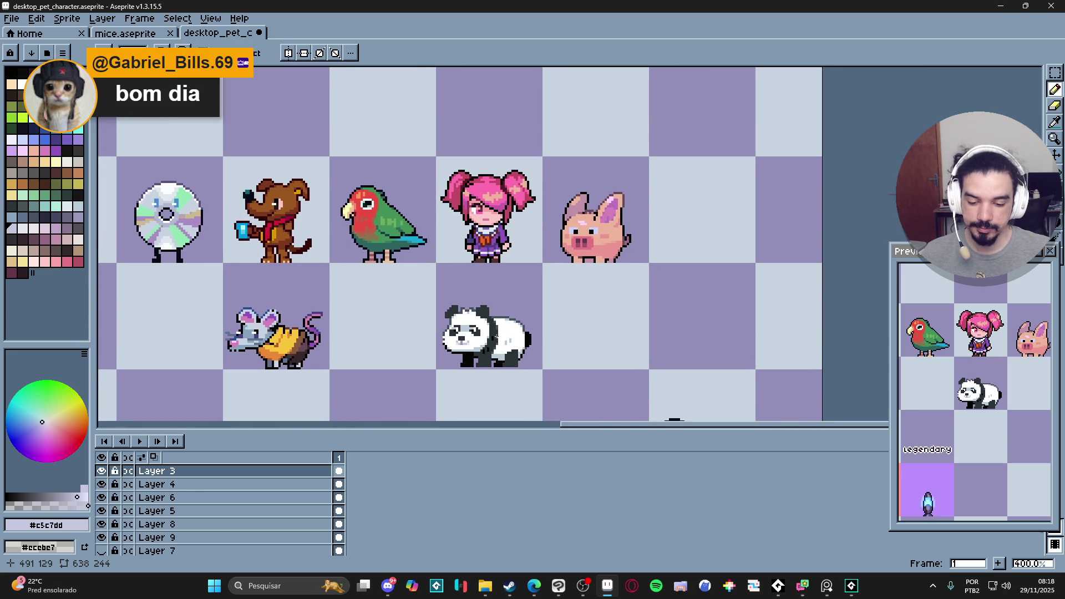
{"action": "scroll", "coordinate": [515, 361], "scroll_direction": "down", "scroll_amount": 1}
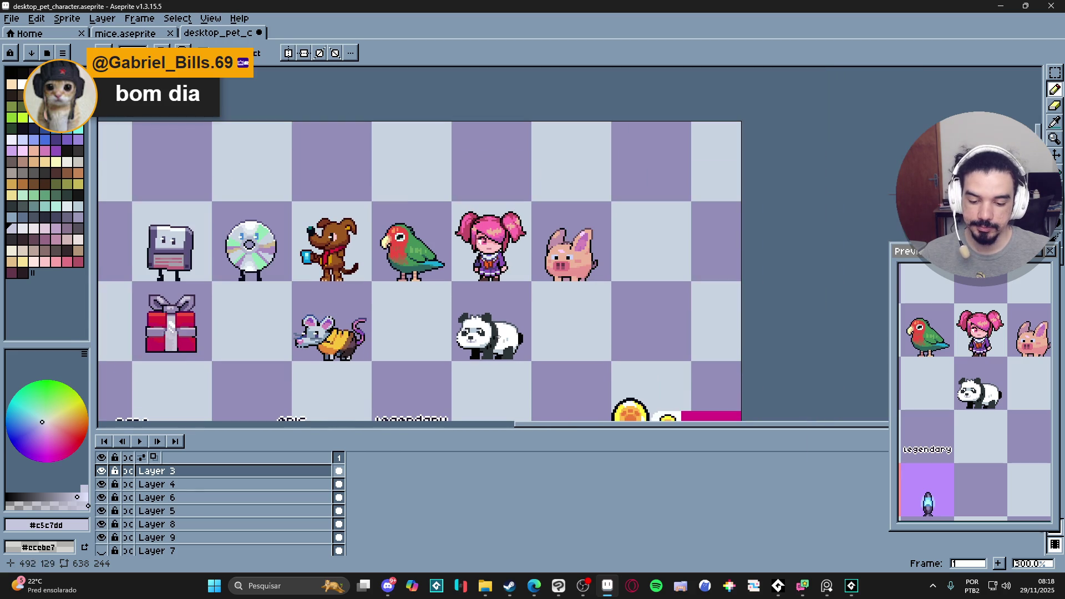
{"action": "key", "text": "i"}
{"action": "scroll", "coordinate": [510, 344], "scroll_direction": "up", "scroll_amount": 3}
{"action": "left_click", "coordinate": [507, 339], "text": "alt"}
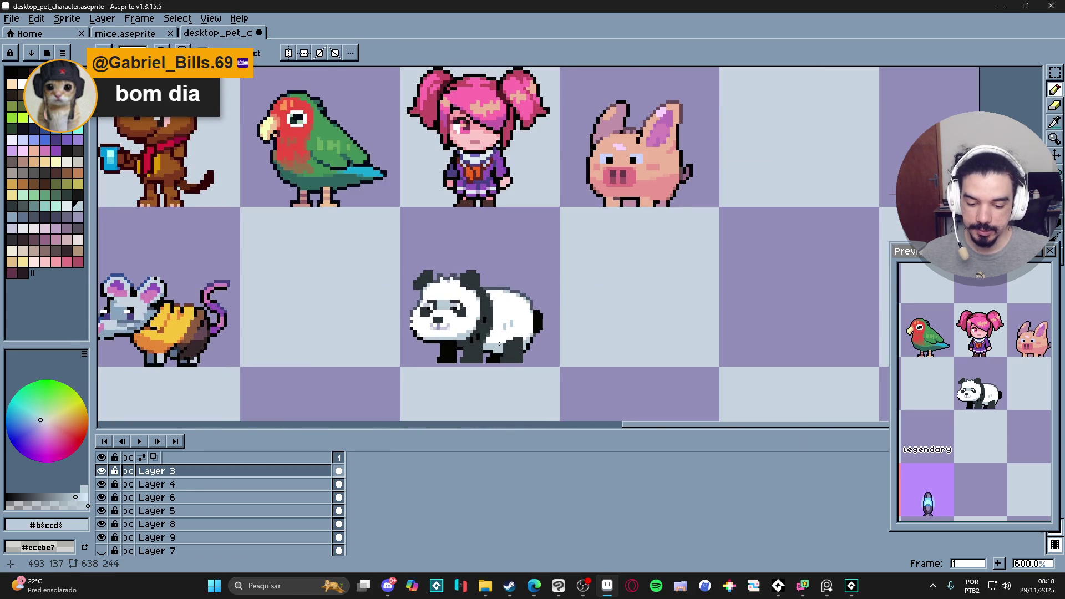
{"action": "scroll", "coordinate": [505, 341], "scroll_direction": "up", "scroll_amount": 4}
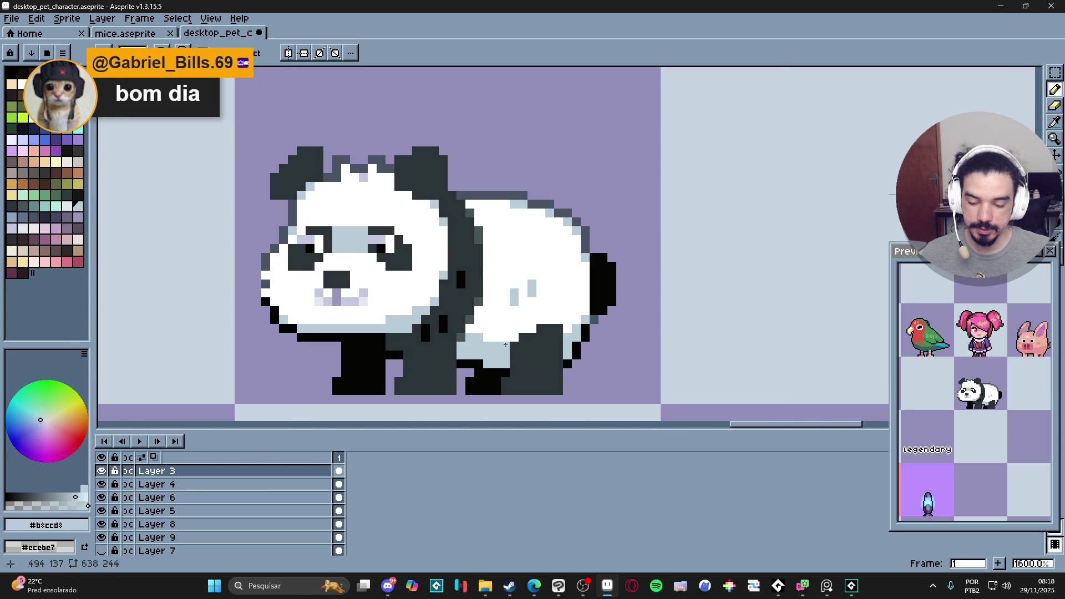
{"action": "scroll", "coordinate": [510, 350], "scroll_direction": "down", "scroll_amount": 7}
{"action": "key", "text": "v"}
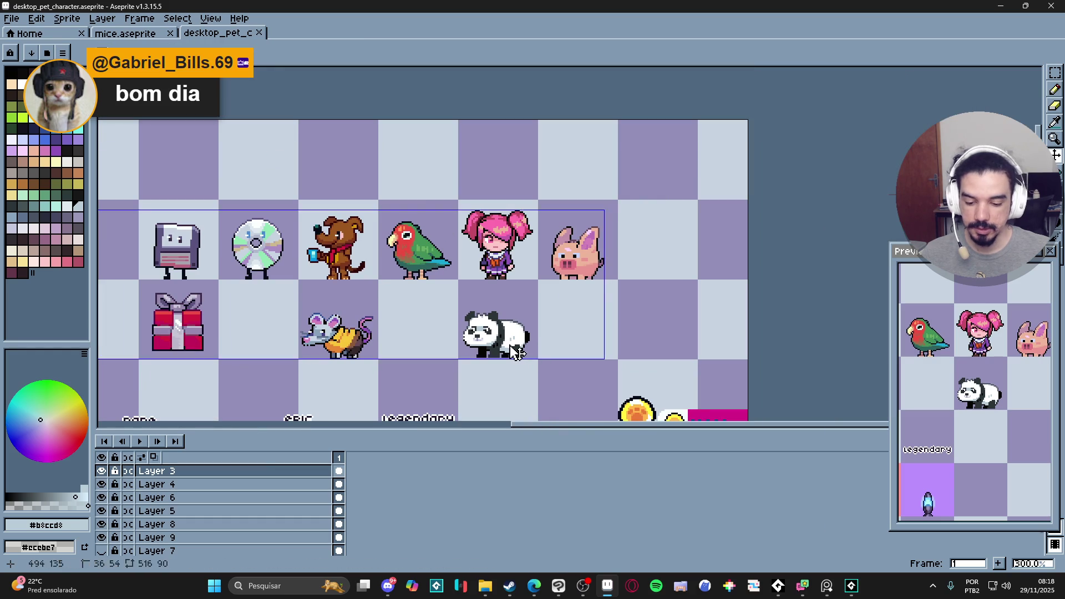
- Select the 48x48 panda tile and nudge it left, right beside the mouse
{"action": "key", "text": "m"}
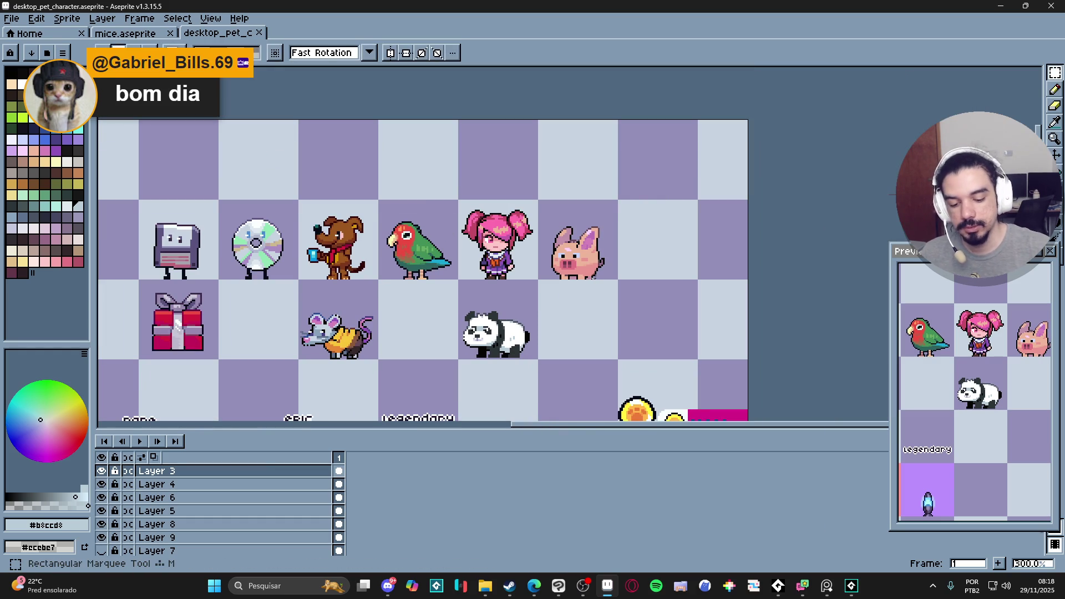
{"action": "left_click_drag", "start_coordinate": [484, 306], "coordinate": [511, 332]}
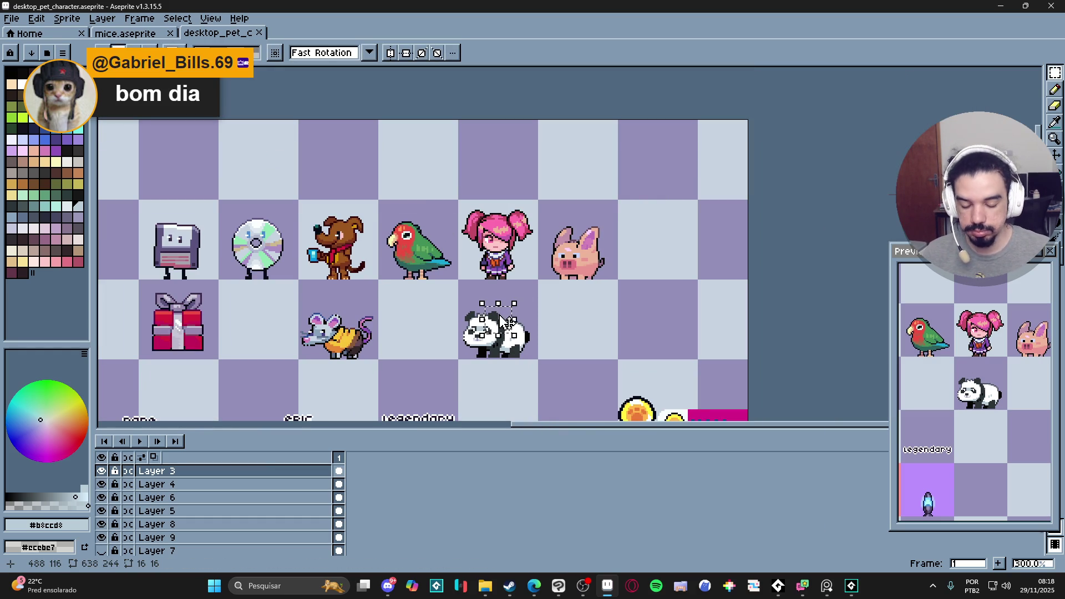
{"action": "left_click", "coordinate": [505, 321]}
{"action": "left_click_drag", "start_coordinate": [458, 281], "coordinate": [527, 358]}
{"action": "key", "text": "shift+Left"}
{"action": "key", "text": "shift+Left"}
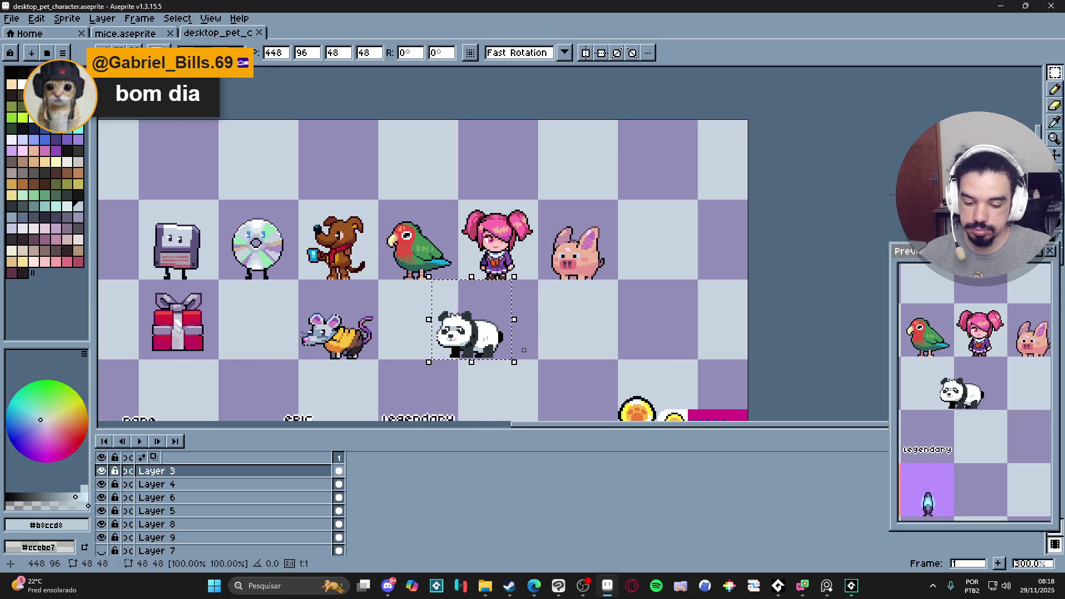
{"action": "key", "text": "shift+Left"}
{"action": "key", "text": "Return"}
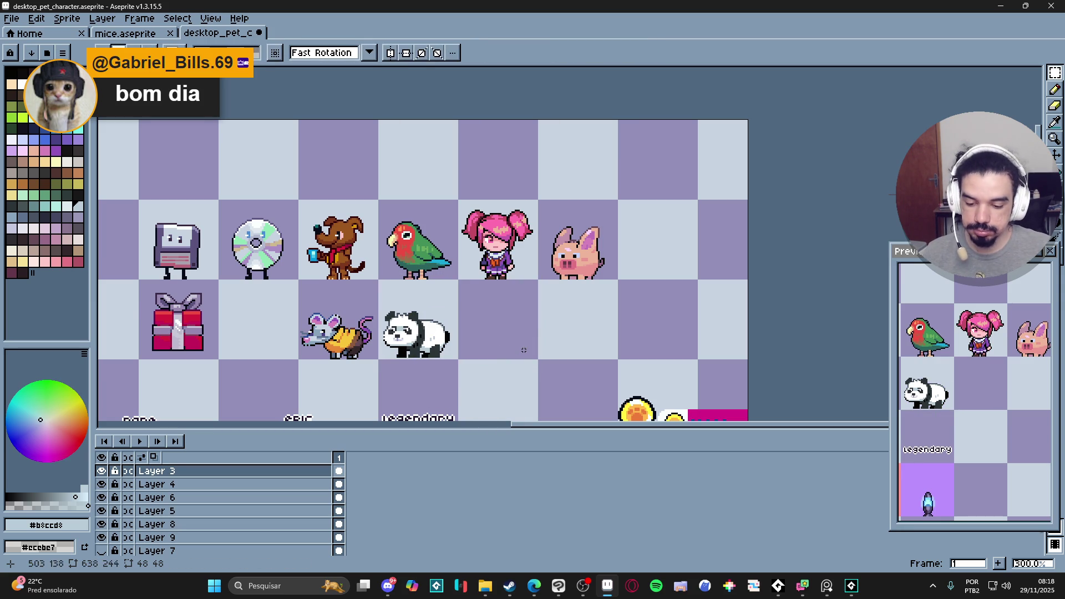
- Save desktop_pet_character.aseprite
{"action": "scroll", "coordinate": [436, 371], "scroll_direction": "down", "scroll_amount": 1}
{"action": "scroll", "coordinate": [471, 360], "scroll_direction": "up", "scroll_amount": 1}
{"action": "key", "text": "ctrl+s"}
{"action": "scroll", "coordinate": [499, 355], "scroll_direction": "left", "scroll_amount": 1}
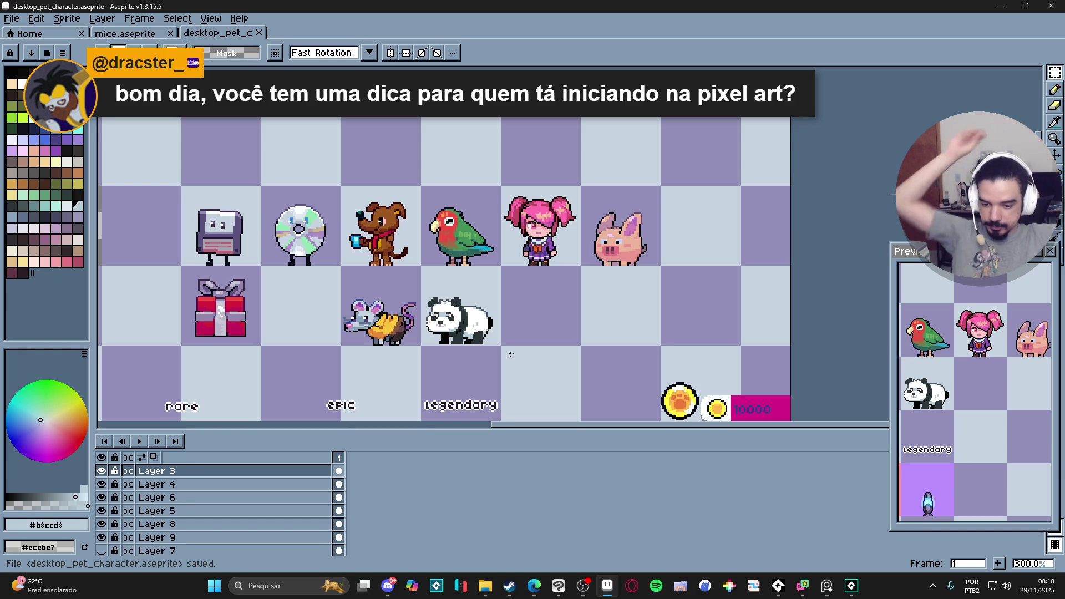
- With the Pencil, eyedrop the panda's dark grey, then its white fur
{"action": "key", "text": "b"}
{"action": "scroll", "coordinate": [491, 313], "scroll_direction": "up", "scroll_amount": 3}
{"action": "scroll", "coordinate": [490, 312], "scroll_direction": "up", "scroll_amount": 3}
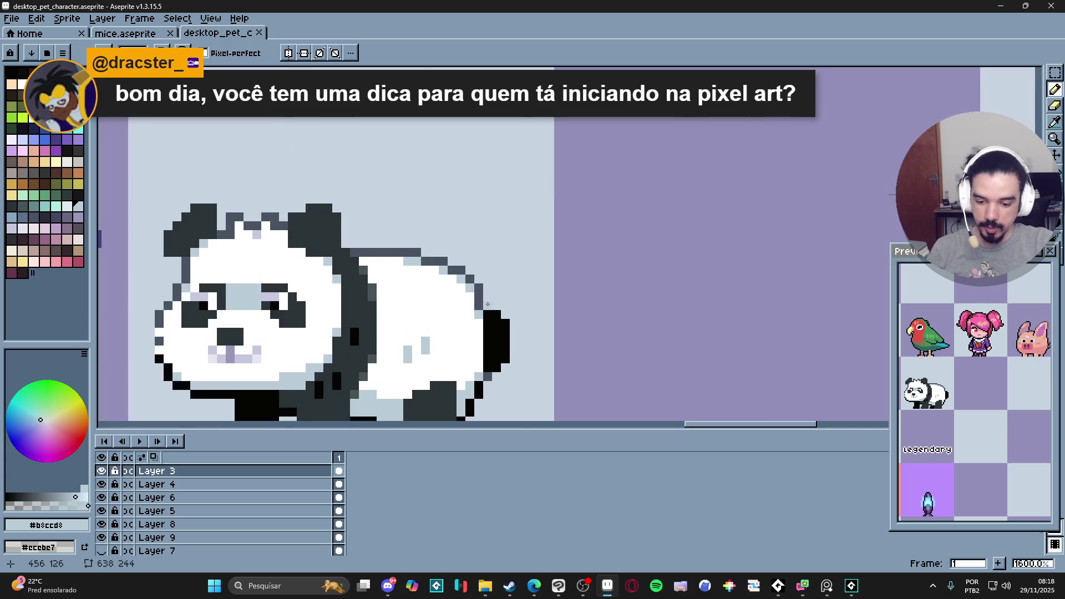
{"action": "left_click", "coordinate": [485, 304], "text": "alt"}
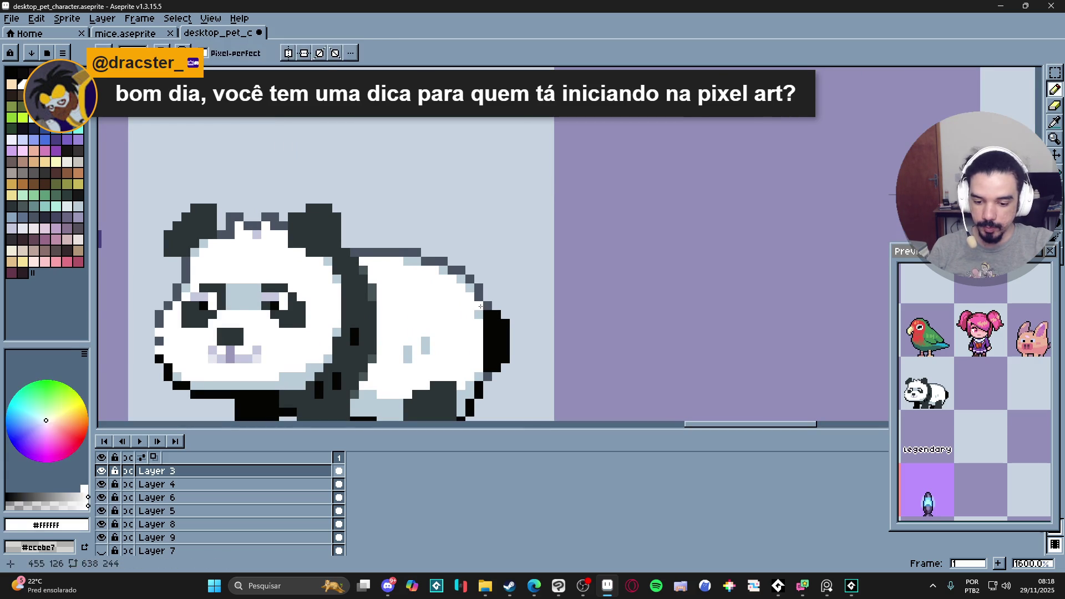
{"action": "left_click", "coordinate": [480, 316], "text": "alt"}
- Save desktop_pet_character.aseprite again
{"action": "scroll", "coordinate": [480, 316], "scroll_direction": "down", "scroll_amount": 4}
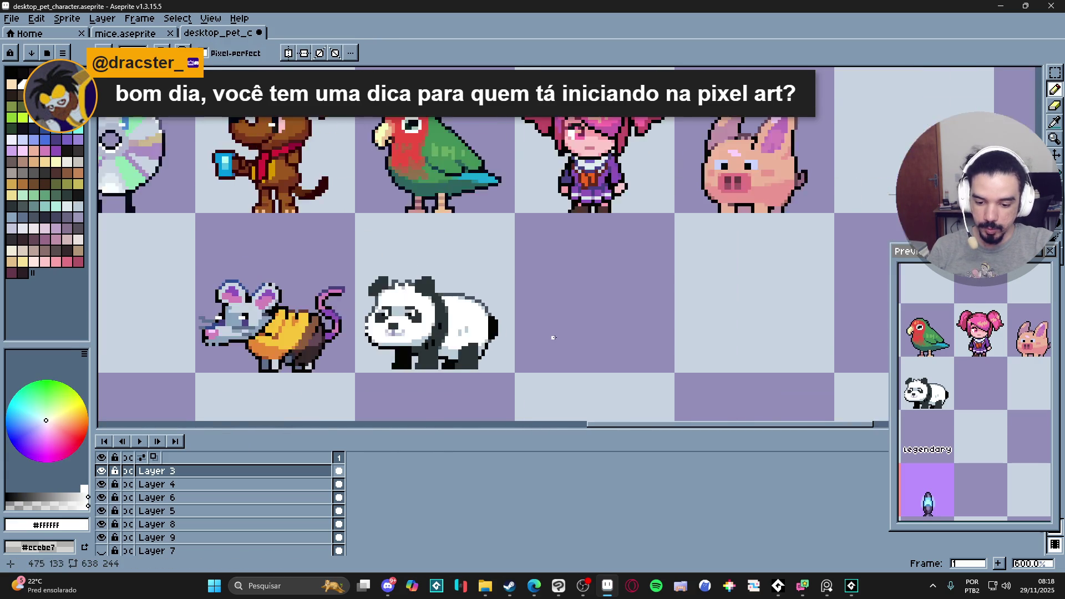
{"action": "key", "text": "ctrl+s"}
{"action": "scroll", "coordinate": [586, 327], "scroll_direction": "down", "scroll_amount": 1}
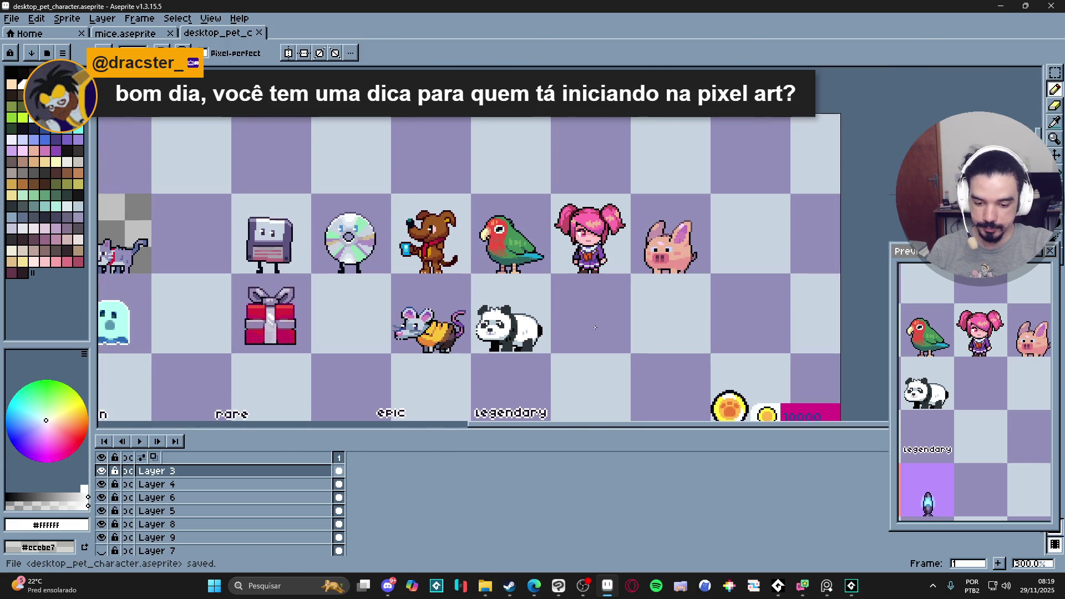
{"action": "scroll", "coordinate": [594, 319], "scroll_direction": "up", "scroll_amount": 1}
{"action": "scroll", "coordinate": [602, 355], "scroll_direction": "right", "scroll_amount": 1}
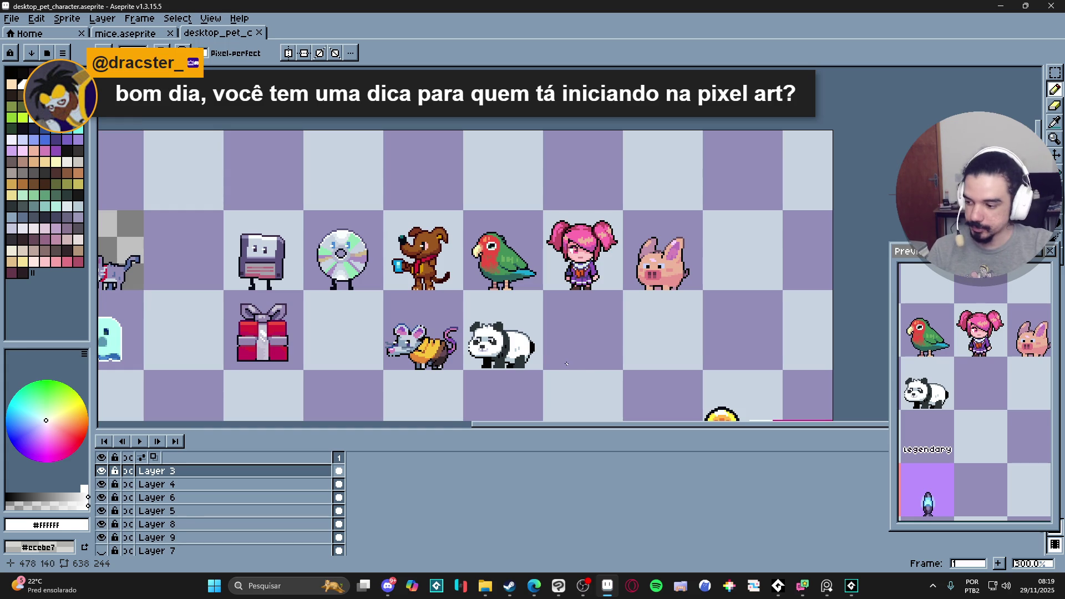
{"action": "scroll", "coordinate": [506, 360], "scroll_direction": "up", "scroll_amount": 1}
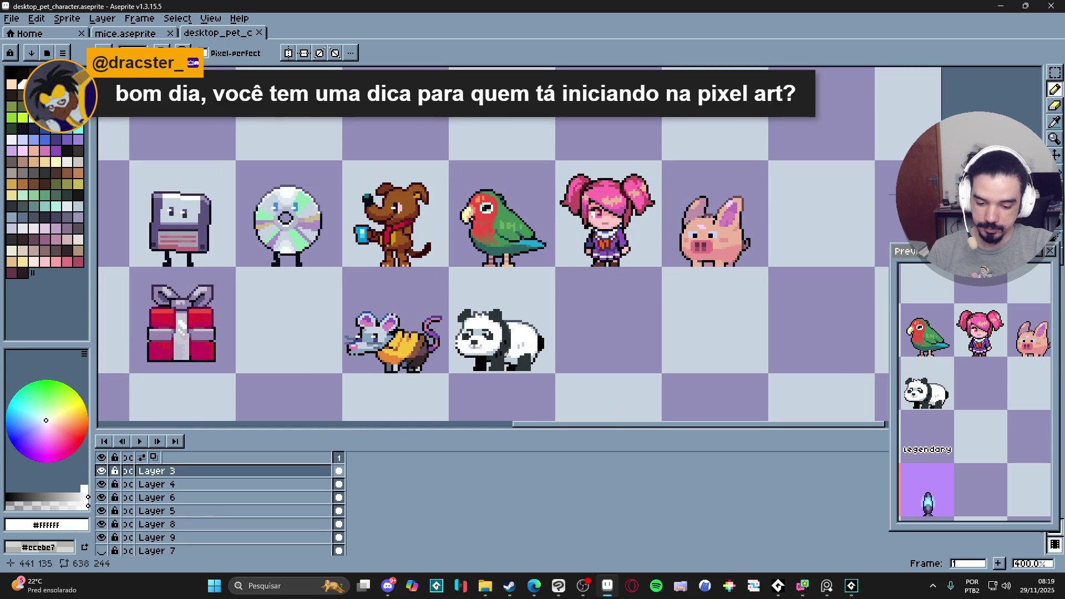
{"action": "left_click", "coordinate": [1055, 72]}
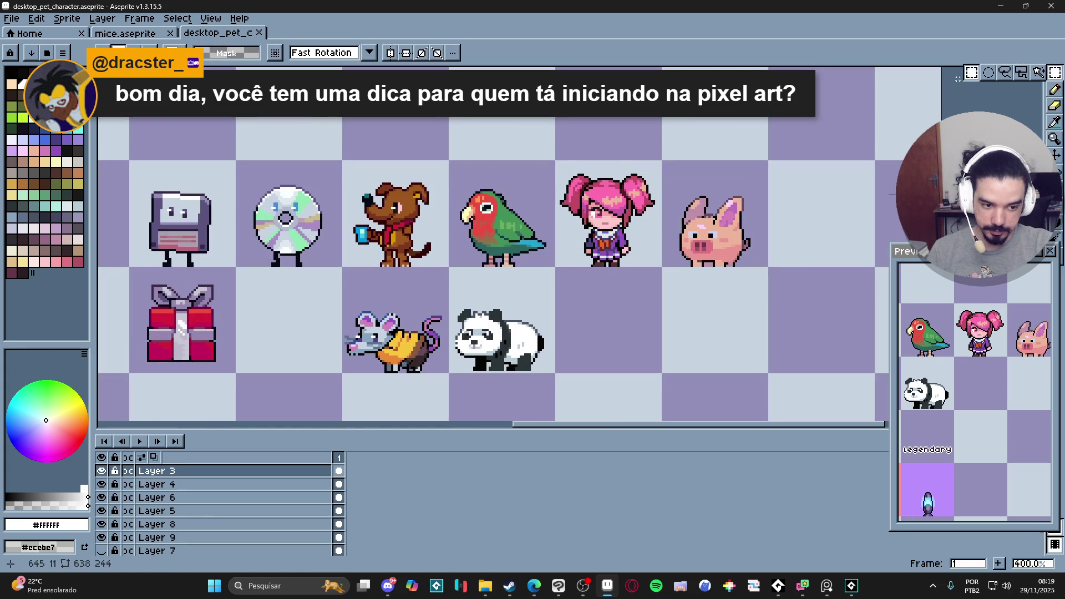
- Nudge the panda one pixel left and down within its cell, then save the sheet
{"action": "scroll", "coordinate": [463, 301], "scroll_direction": "up", "scroll_amount": 1}
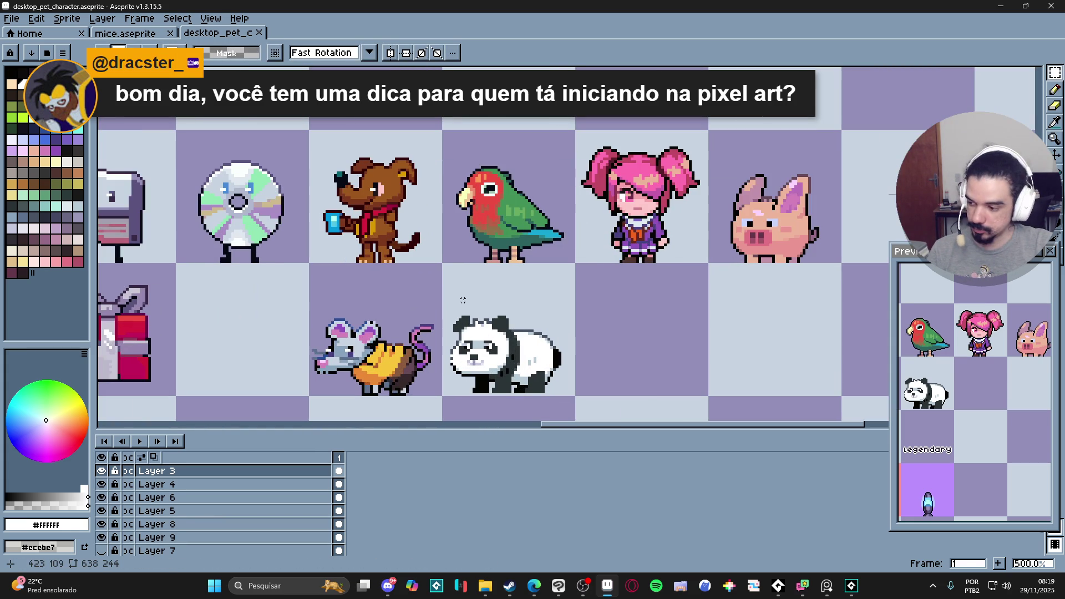
{"action": "mouse_move", "coordinate": [448, 302]}
{"action": "left_mouse_down"}
{"action": "mouse_move", "coordinate": [568, 391]}
{"action": "mouse_move", "coordinate": [534, 367]}
{"action": "left_mouse_up"}
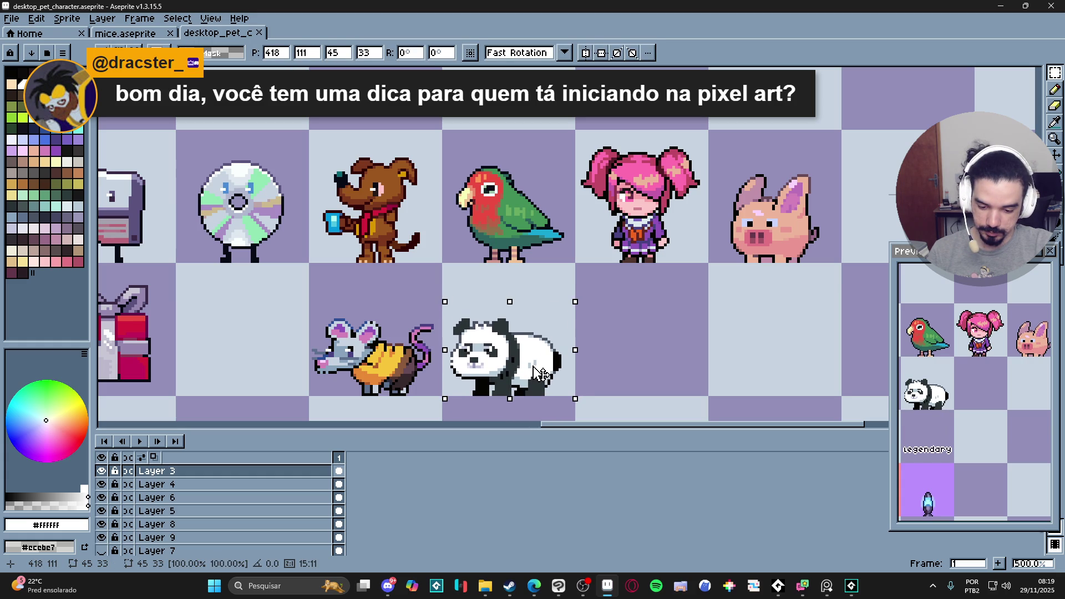
{"action": "left_click", "coordinate": [457, 278]}
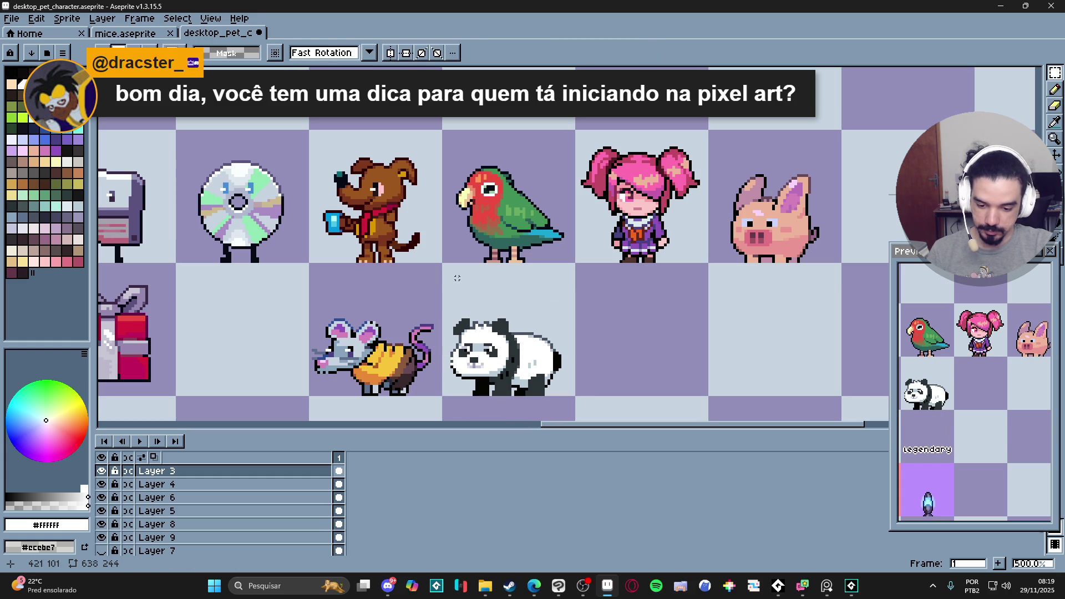
{"action": "scroll", "coordinate": [552, 367], "scroll_direction": "down", "scroll_amount": 3}
{"action": "key", "text": "ctrl+s"}
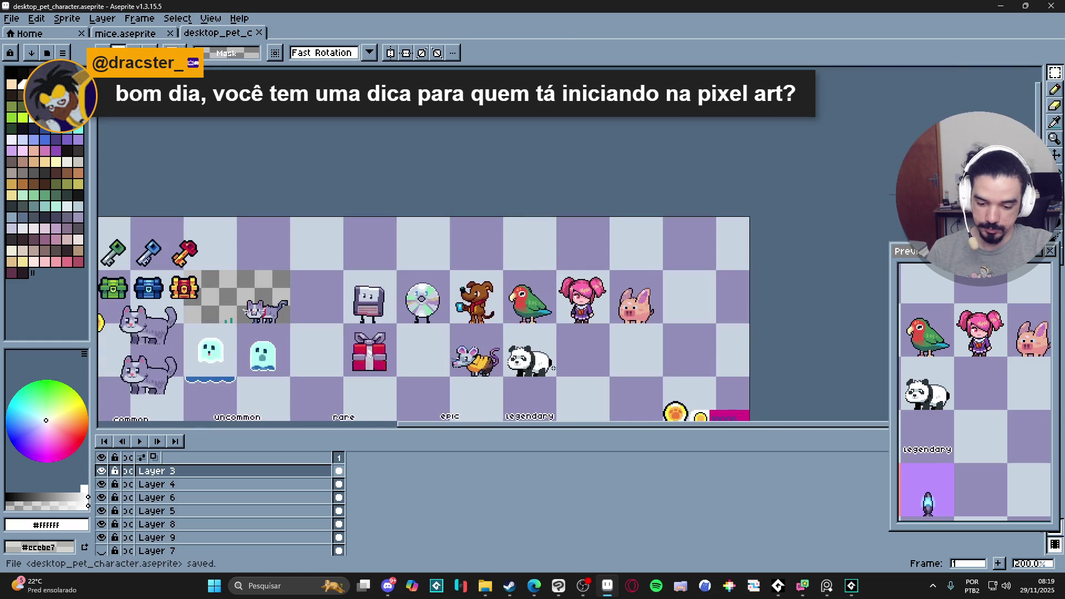
{"action": "scroll", "coordinate": [552, 368], "scroll_direction": "up", "scroll_amount": 1}
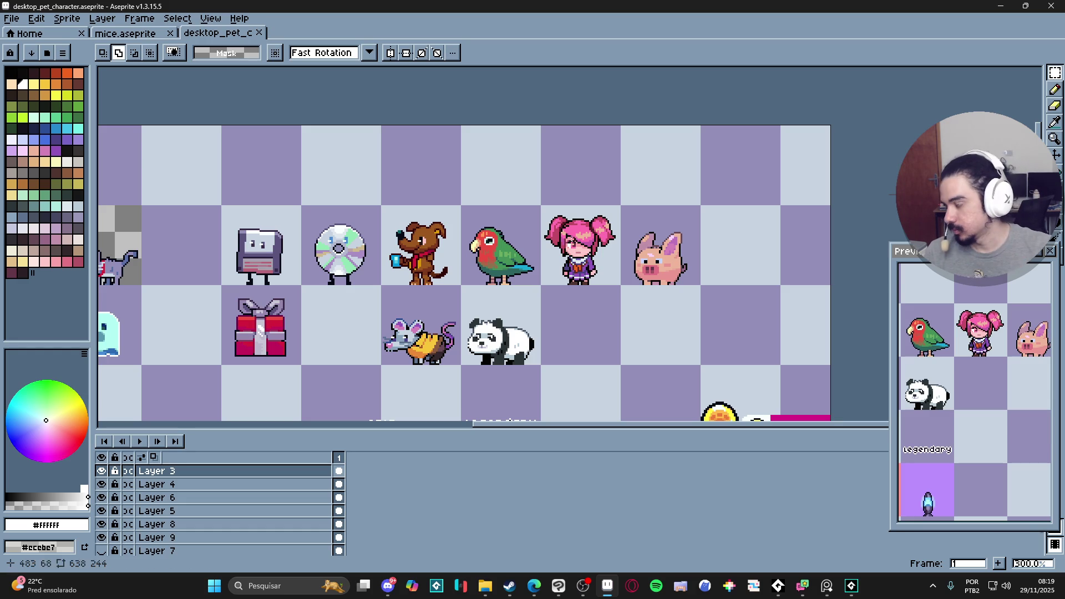
{"action": "key", "text": "alt+Tab"}
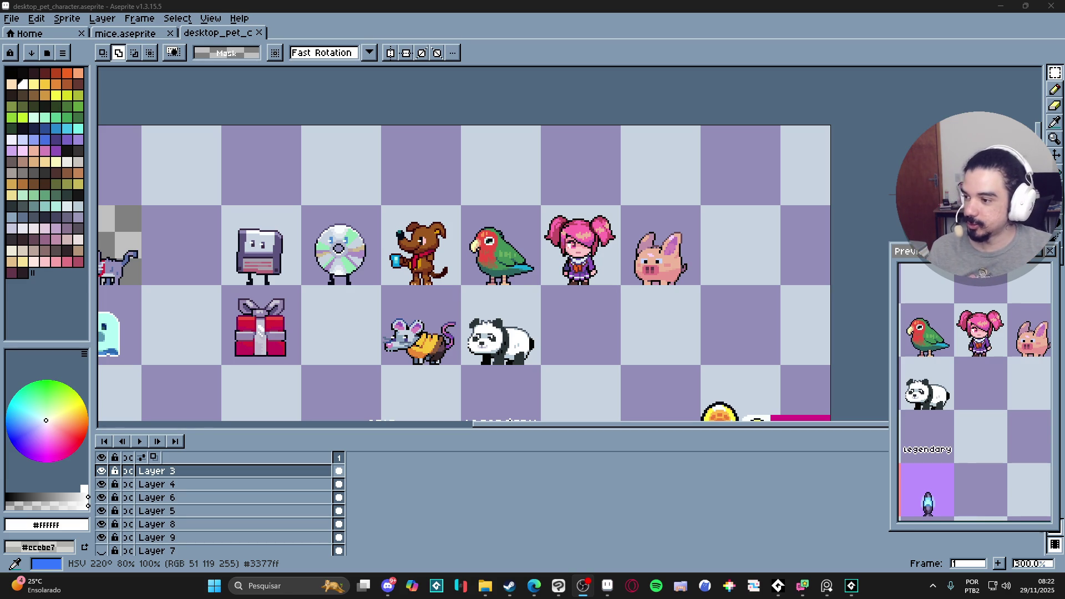
{"action": "key", "text": "alt+Tab"}
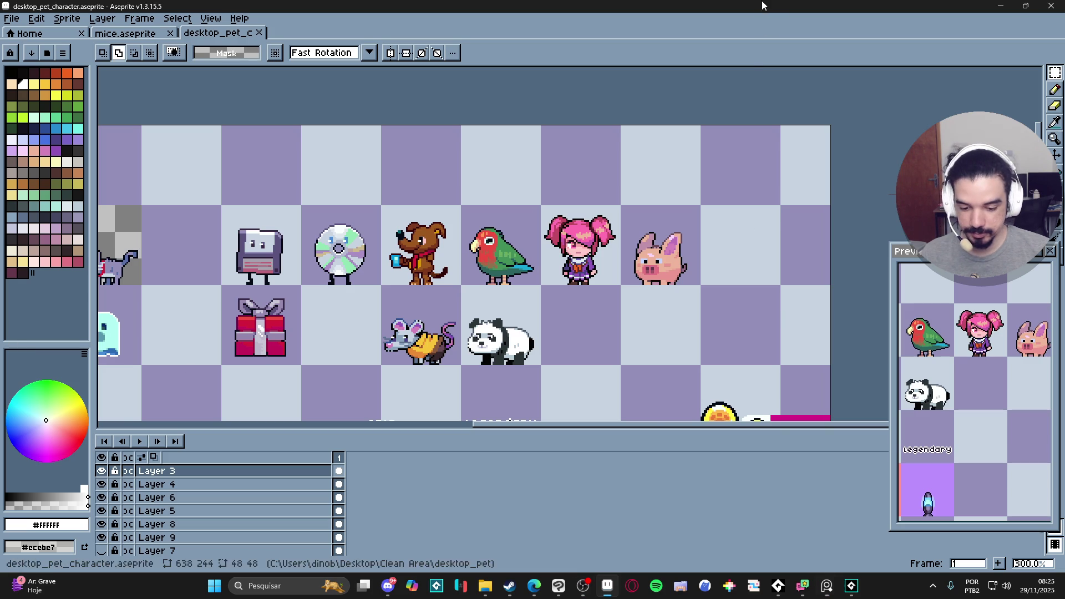
- Paint two 5px white eyes in the empty cell beside the panda
{"action": "scroll", "coordinate": [503, 354], "scroll_direction": "up", "scroll_amount": 2}
{"action": "key", "text": "b"}
{"action": "left_click_drag", "start_coordinate": [311, 266], "coordinate": [271, 252]}
{"action": "left_click", "coordinate": [78, 170]}
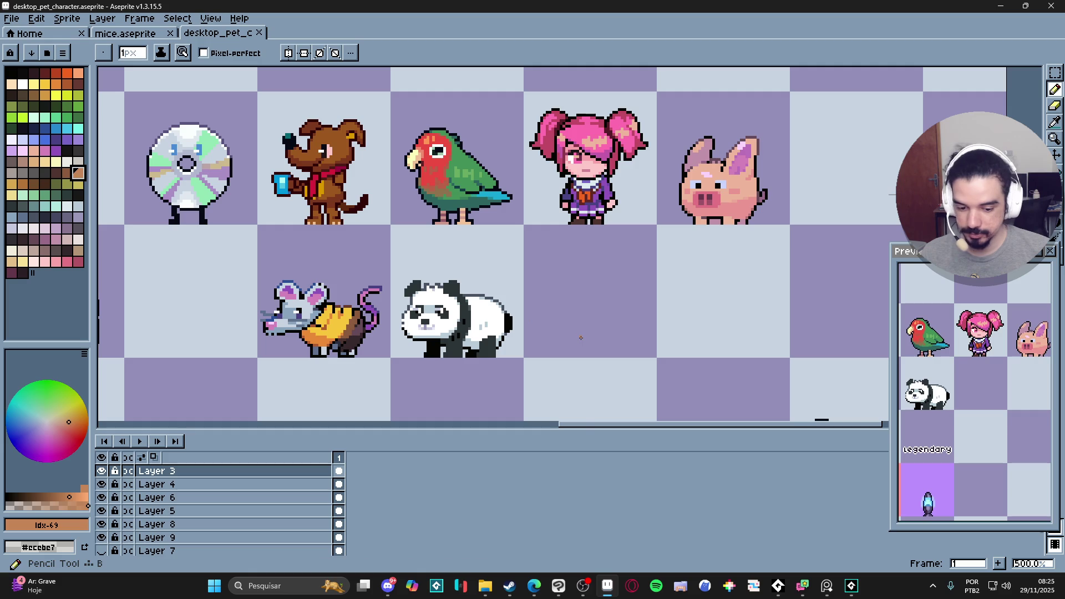
{"action": "scroll", "coordinate": [565, 292], "scroll_direction": "up", "scroll_amount": 1}
{"action": "scroll", "coordinate": [563, 288], "scroll_direction": "up", "scroll_amount": 3}
{"action": "scroll", "coordinate": [563, 305], "scroll_direction": "down", "scroll_amount": 2}
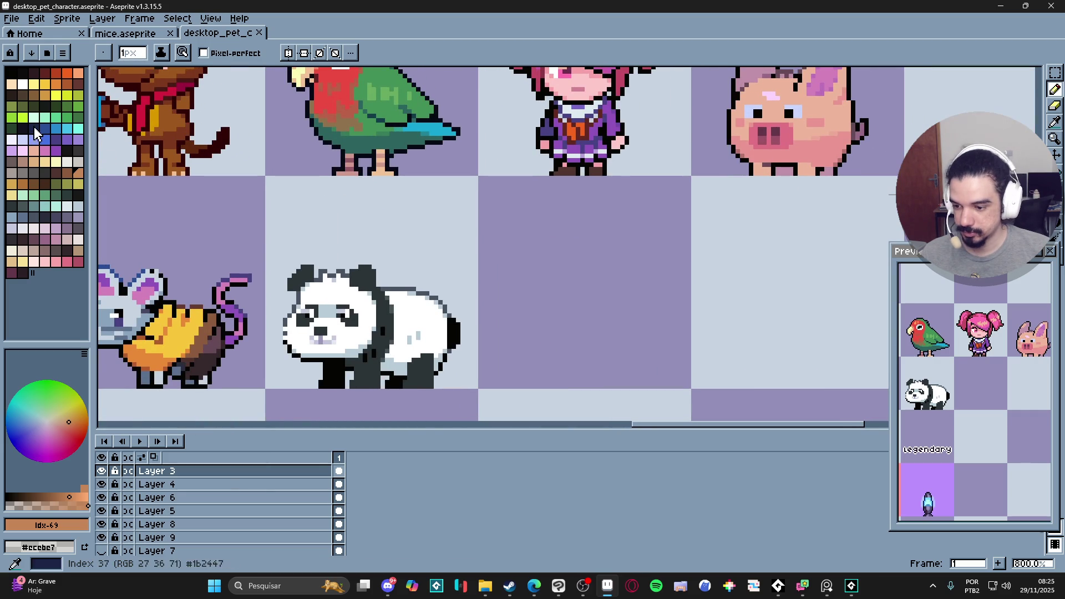
{"action": "left_click", "coordinate": [22, 84]}
{"action": "scroll", "coordinate": [566, 299], "scroll_direction": "up", "scroll_amount": 2}
{"action": "key", "text": "plus"}
{"action": "key", "text": "plus"}
{"action": "key", "text": "plus"}
{"action": "left_click", "coordinate": [530, 279]}
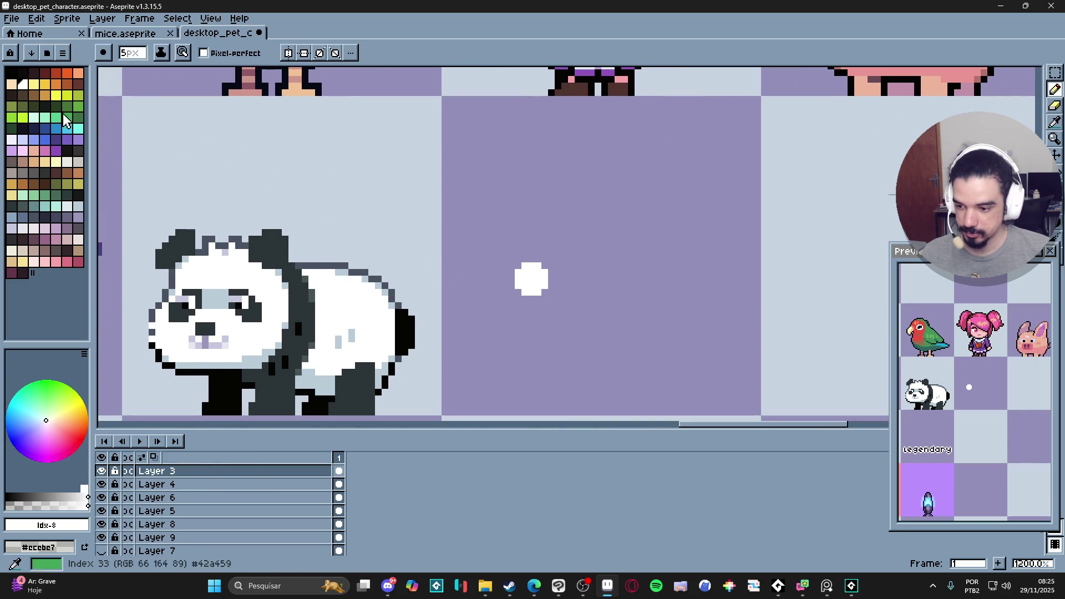
{"action": "left_click", "coordinate": [590, 279]}
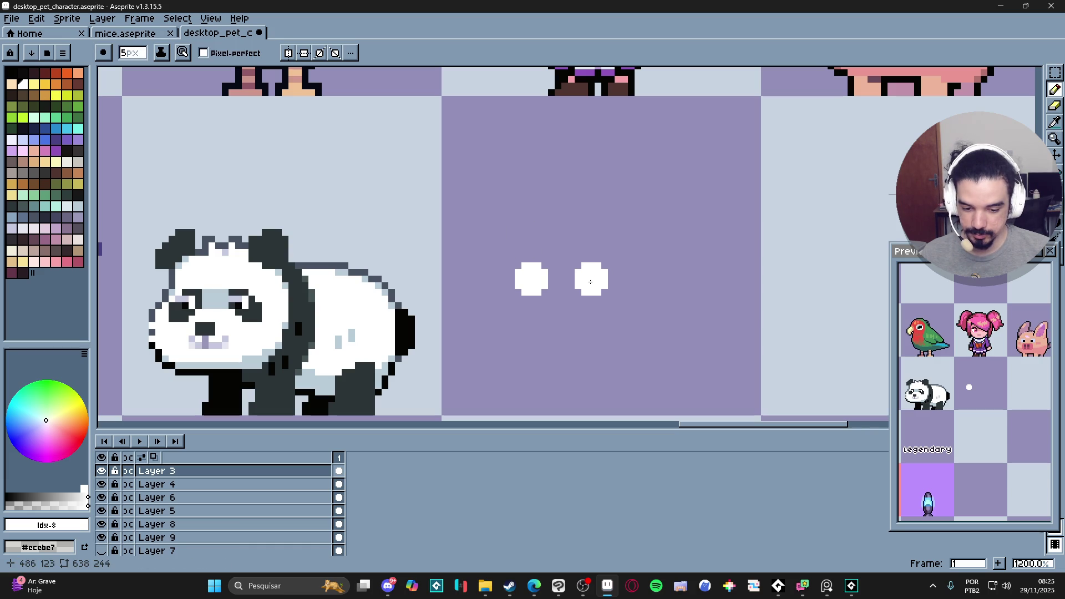
- Fill in dark pupils in both white eyes using 2px and 1px brushes
{"action": "left_click", "coordinate": [34, 74]}
{"action": "key", "text": "minus"}
{"action": "key", "text": "minus"}
{"action": "key", "text": "minus"}
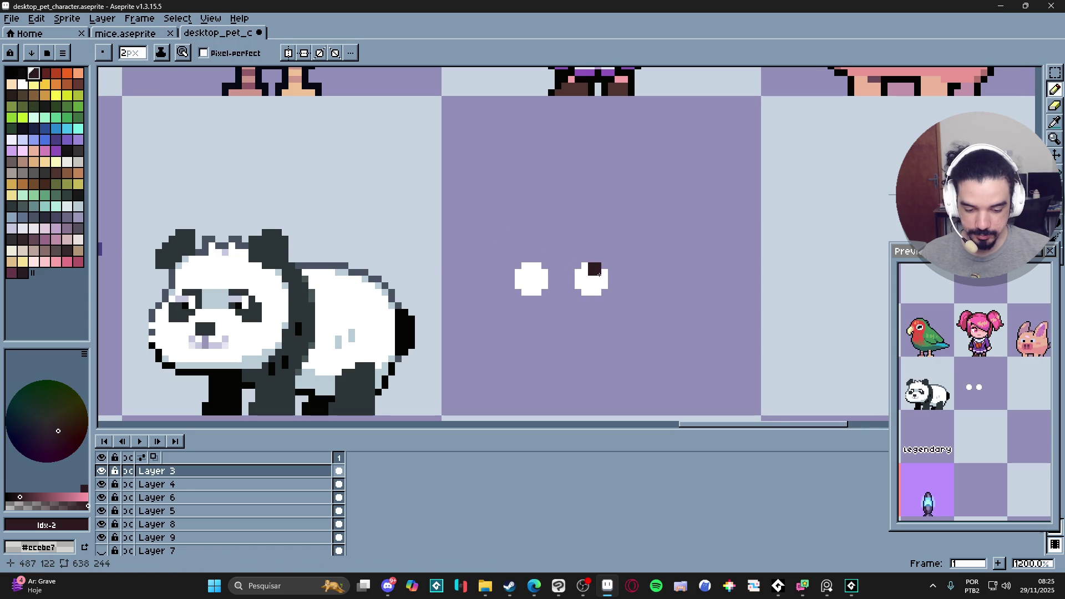
{"action": "left_click_drag", "start_coordinate": [598, 272], "coordinate": [605, 279]}
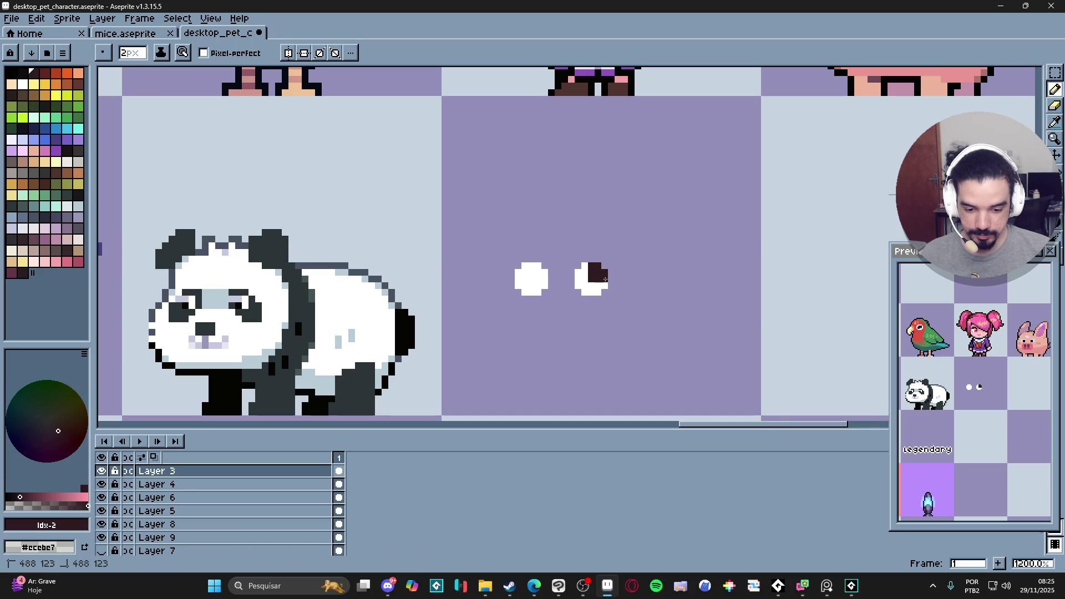
{"action": "key", "text": "minus"}
{"action": "left_click", "coordinate": [587, 280], "text": "alt"}
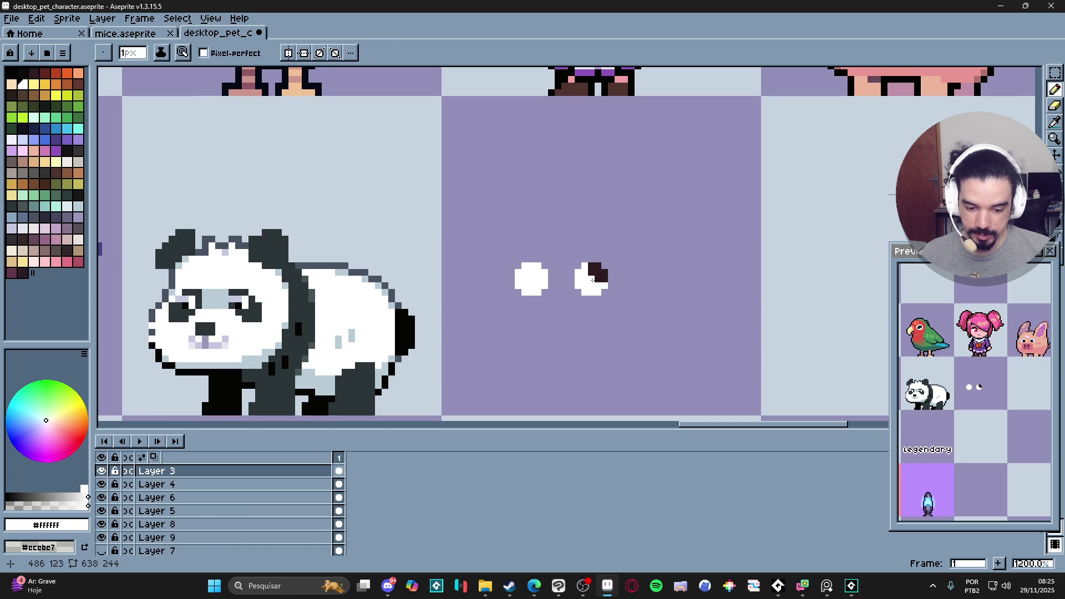
{"action": "left_click", "coordinate": [592, 274], "text": "alt"}
{"action": "left_click", "coordinate": [525, 276]}
{"action": "left_click_drag", "start_coordinate": [518, 271], "coordinate": [523, 273]}
{"action": "left_click", "coordinate": [525, 266]}
{"action": "left_click", "coordinate": [531, 272]}
{"action": "left_click", "coordinate": [531, 266]}
{"action": "left_click", "coordinate": [524, 279]}
{"action": "left_click", "coordinate": [517, 278]}
{"action": "scroll", "coordinate": [572, 312], "scroll_direction": "down", "scroll_amount": 3}
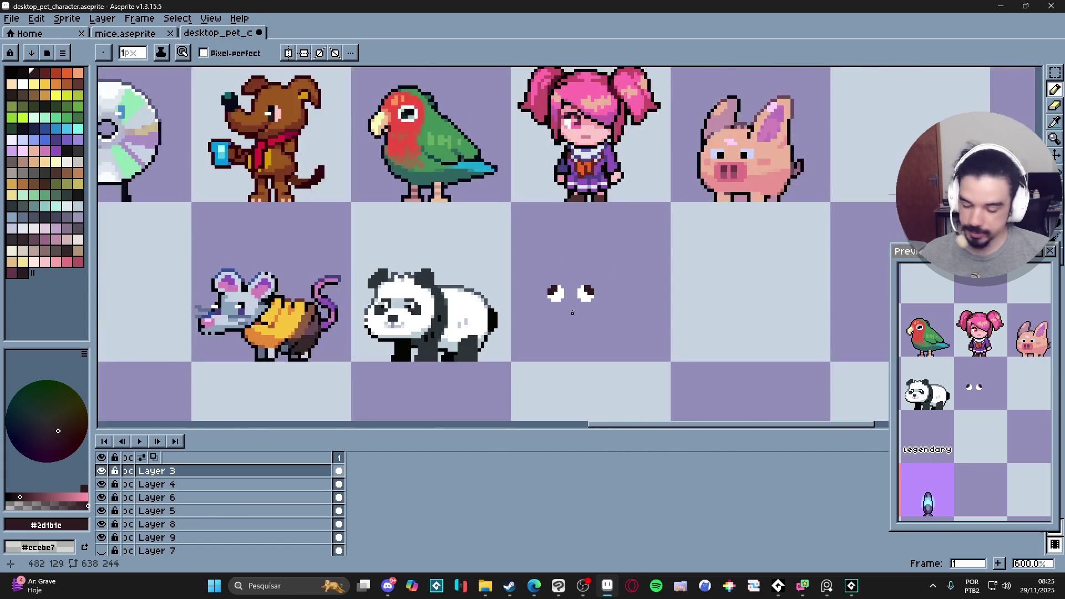
{"action": "scroll", "coordinate": [571, 311], "scroll_direction": "up", "scroll_amount": 3}
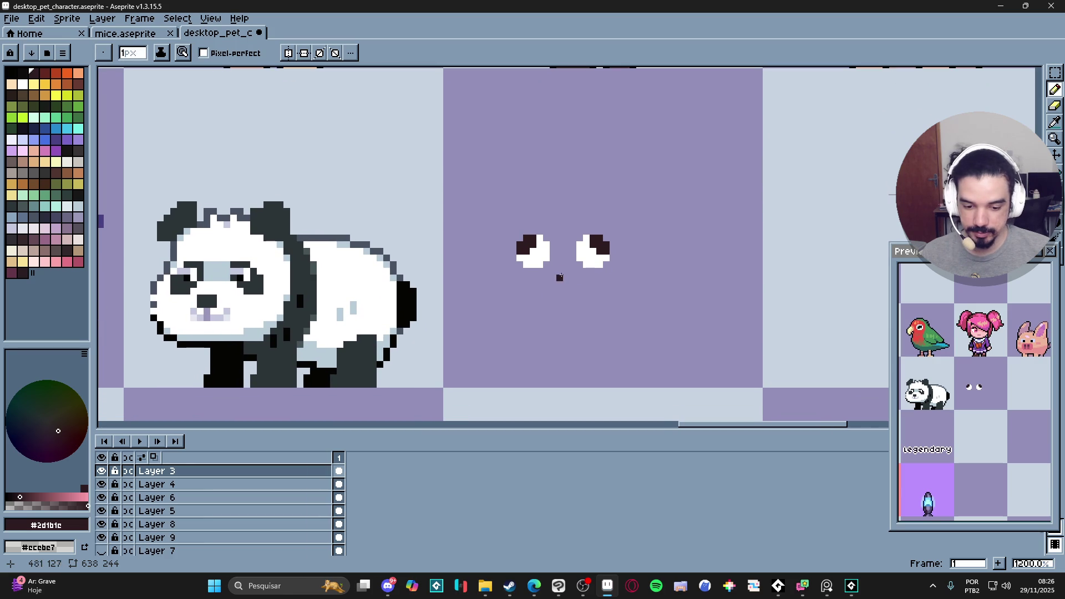
- Paint a 2px dark nose below the eyes
{"action": "key", "text": "plus"}
{"action": "left_click", "coordinate": [560, 274]}
{"action": "left_click", "coordinate": [556, 301]}
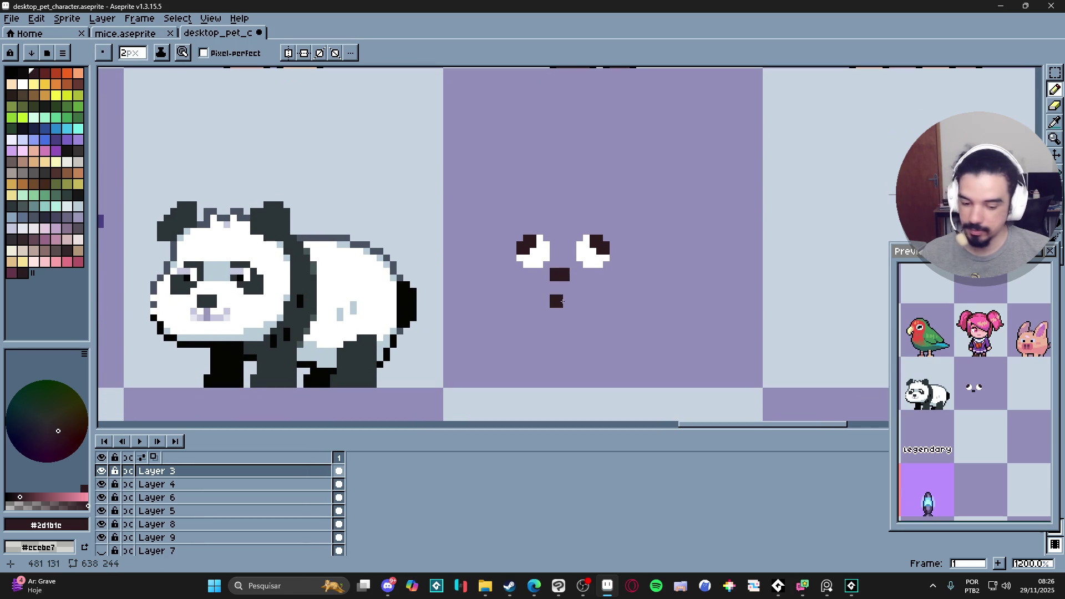
{"action": "key", "text": "ctrl+z"}
{"action": "key", "text": "minus"}
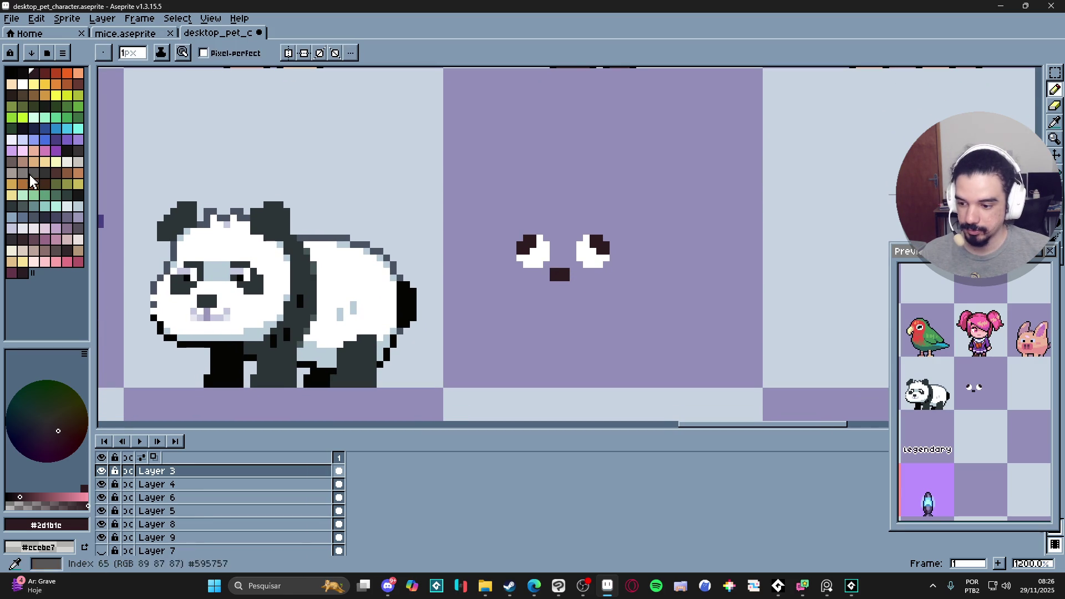
- Paint a 2px pink tongue under the nose
{"action": "left_click", "coordinate": [45, 151]}
{"action": "key", "text": "plus"}
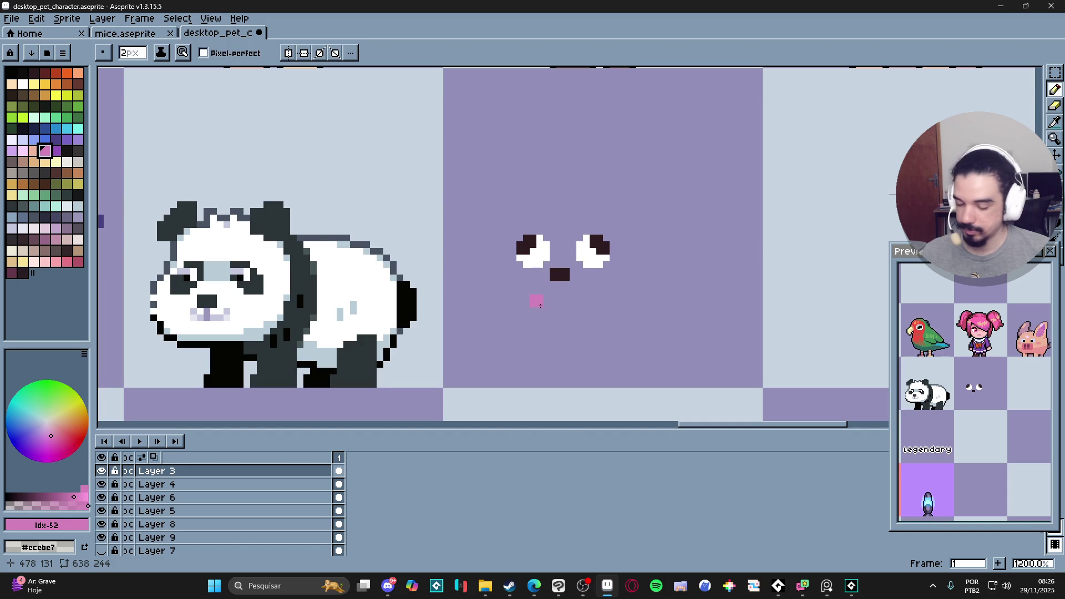
{"action": "left_click", "coordinate": [547, 298]}
{"action": "key", "text": "v"}
{"action": "key", "text": "b"}
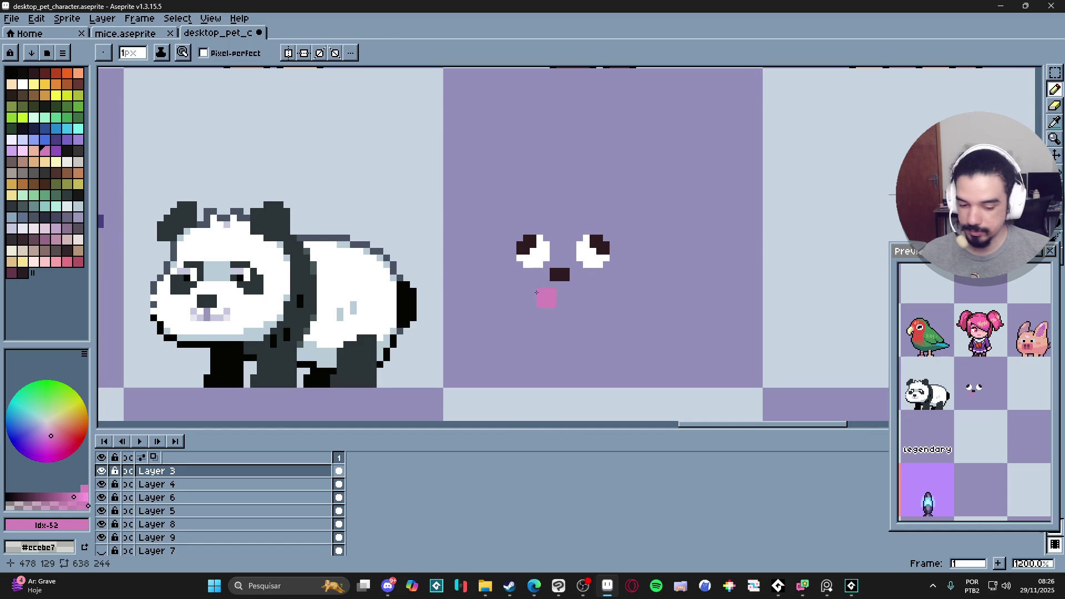
- Draw a short dark mouth line beside the tongue
{"action": "left_click", "coordinate": [559, 275], "text": "alt"}
{"action": "left_click_drag", "start_coordinate": [560, 298], "coordinate": [573, 291]}
{"action": "left_click", "coordinate": [560, 298]}
{"action": "left_click", "coordinate": [566, 298]}
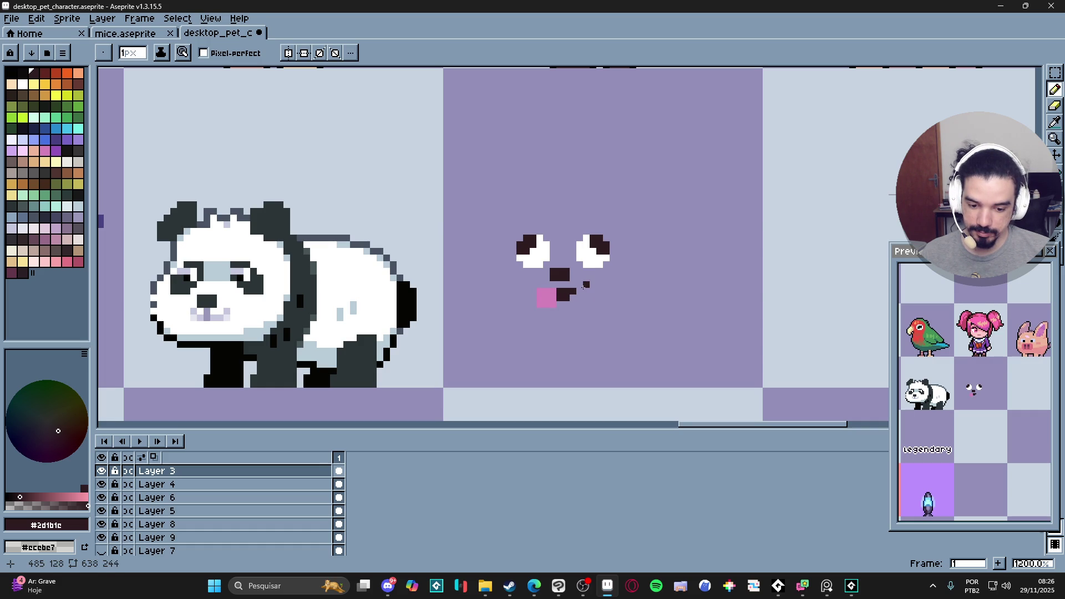
{"action": "scroll", "coordinate": [582, 328], "scroll_direction": "down", "scroll_amount": 2}
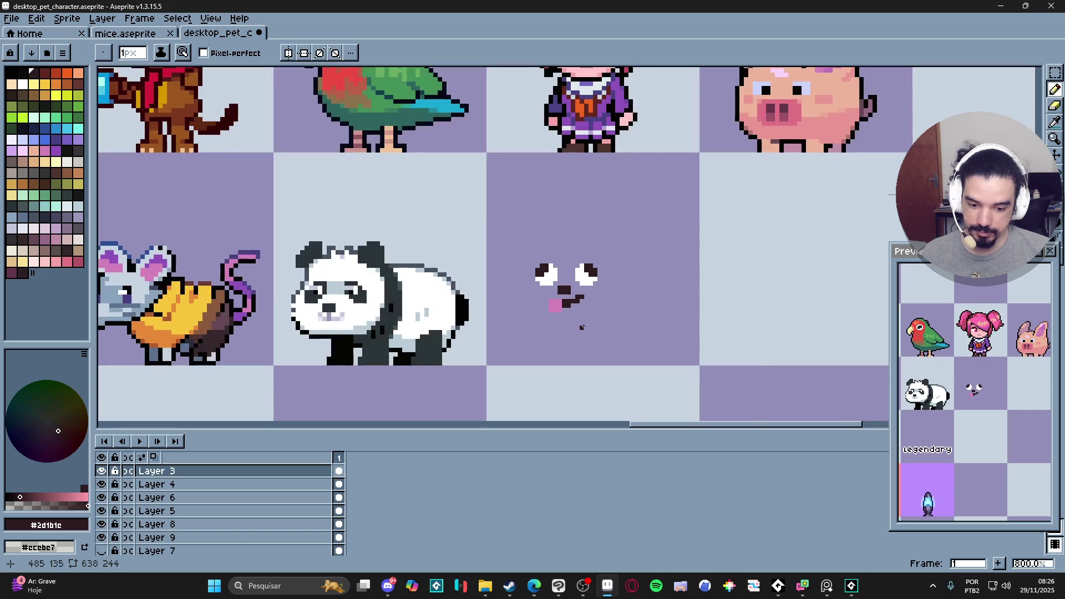
{"action": "scroll", "coordinate": [578, 319], "scroll_direction": "up", "scroll_amount": 2}
{"action": "scroll", "coordinate": [578, 319], "scroll_direction": "down", "scroll_amount": 2}
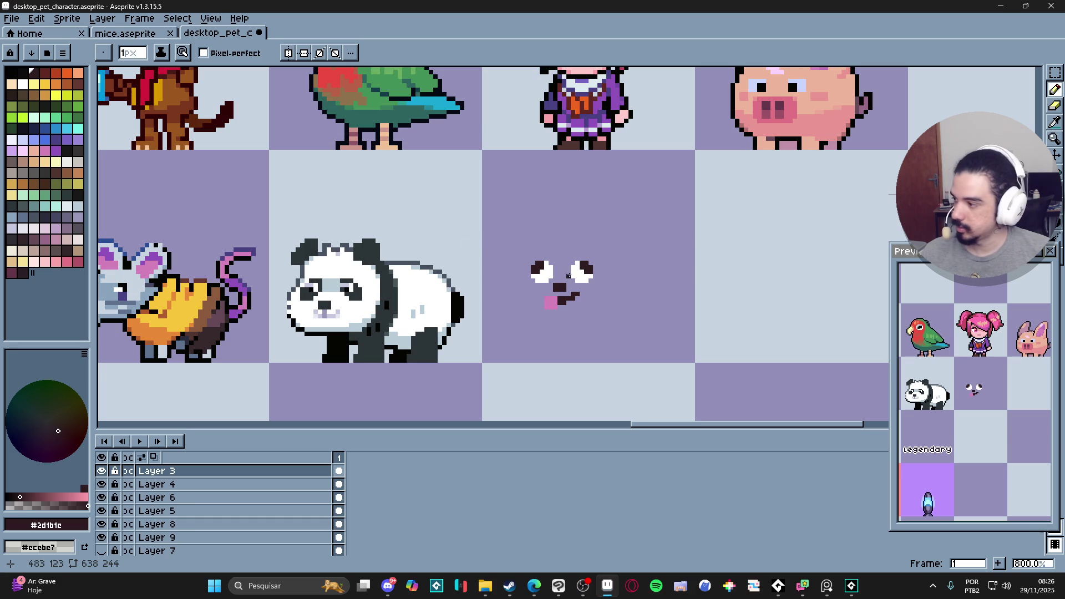
{"action": "scroll", "coordinate": [591, 294], "scroll_direction": "up", "scroll_amount": 3}
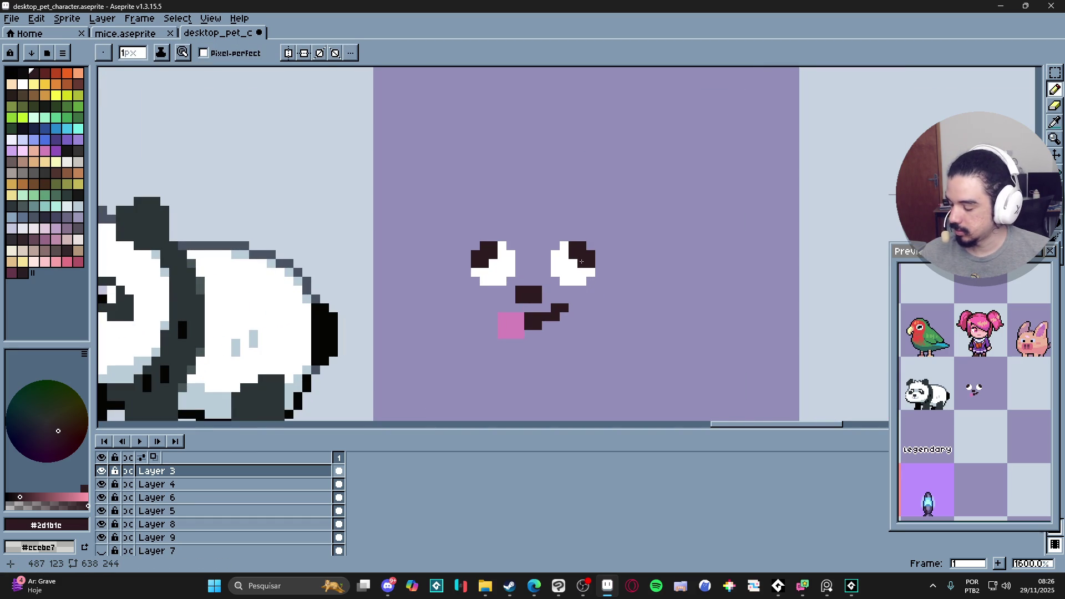
{"action": "scroll", "coordinate": [582, 261], "scroll_direction": "down", "scroll_amount": 3}
{"action": "scroll", "coordinate": [577, 285], "scroll_direction": "up", "scroll_amount": 1}
{"action": "scroll", "coordinate": [578, 285], "scroll_direction": "down", "scroll_amount": 1}
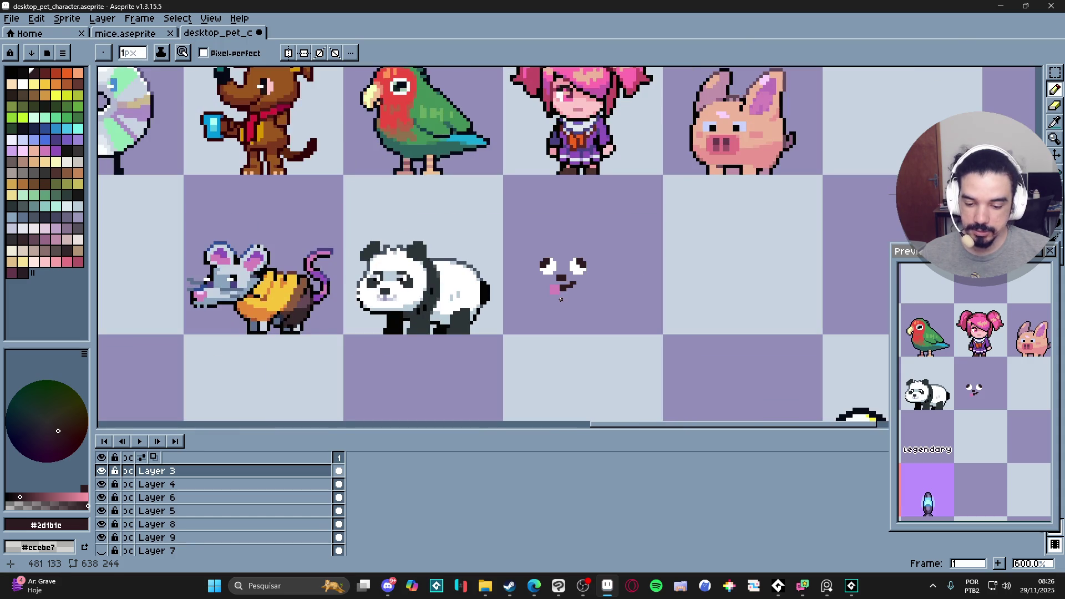
- Choose a light brown fur colour with a 1px Pencil brush
{"action": "left_click", "coordinate": [36, 161]}
{"action": "scroll", "coordinate": [526, 266], "scroll_direction": "up", "scroll_amount": 2}
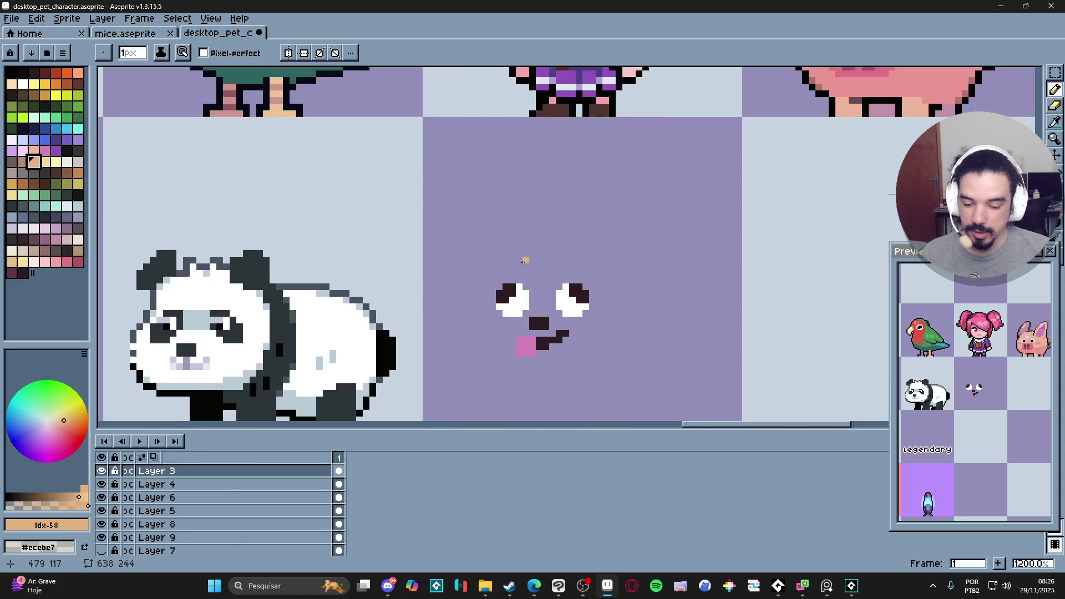
{"action": "left_click", "coordinate": [76, 177]}
{"action": "key", "text": "plus"}
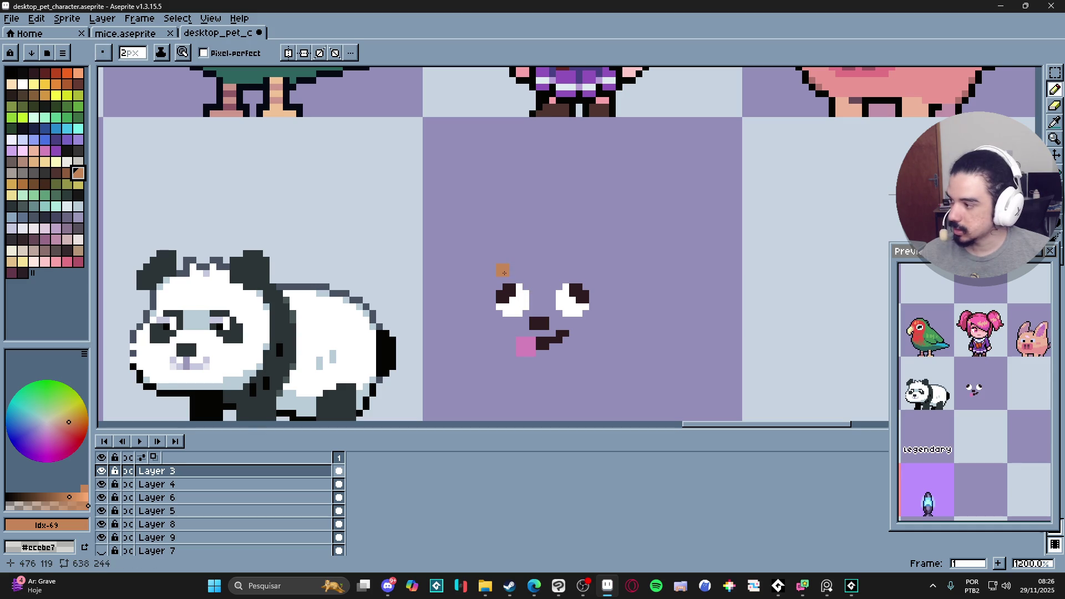
{"action": "key", "text": "minus"}
{"action": "scroll", "coordinate": [539, 273], "scroll_direction": "down", "scroll_amount": 2}
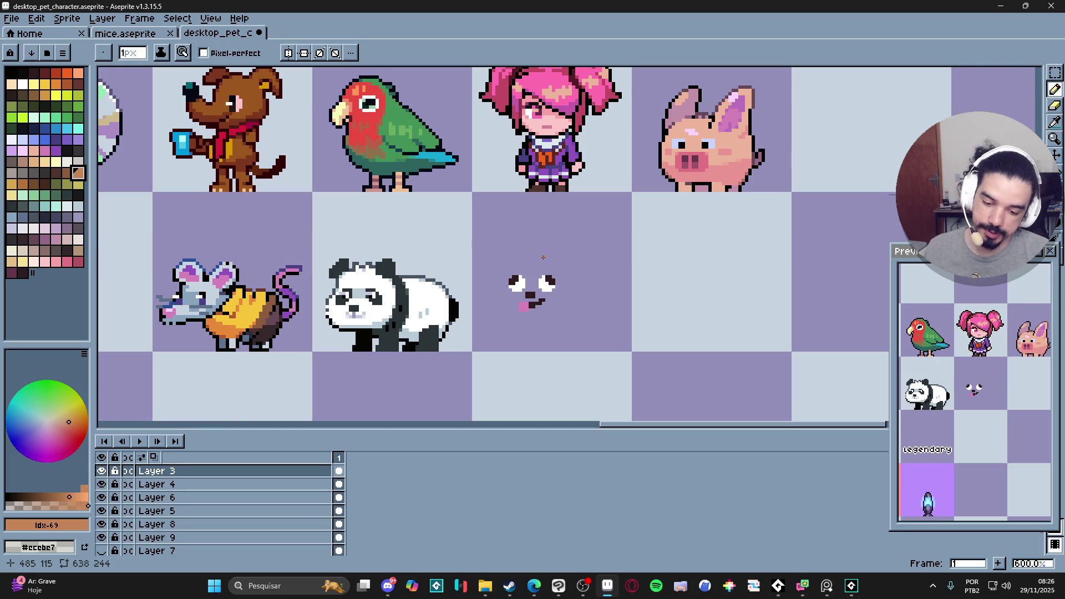
{"action": "key", "text": "w"}
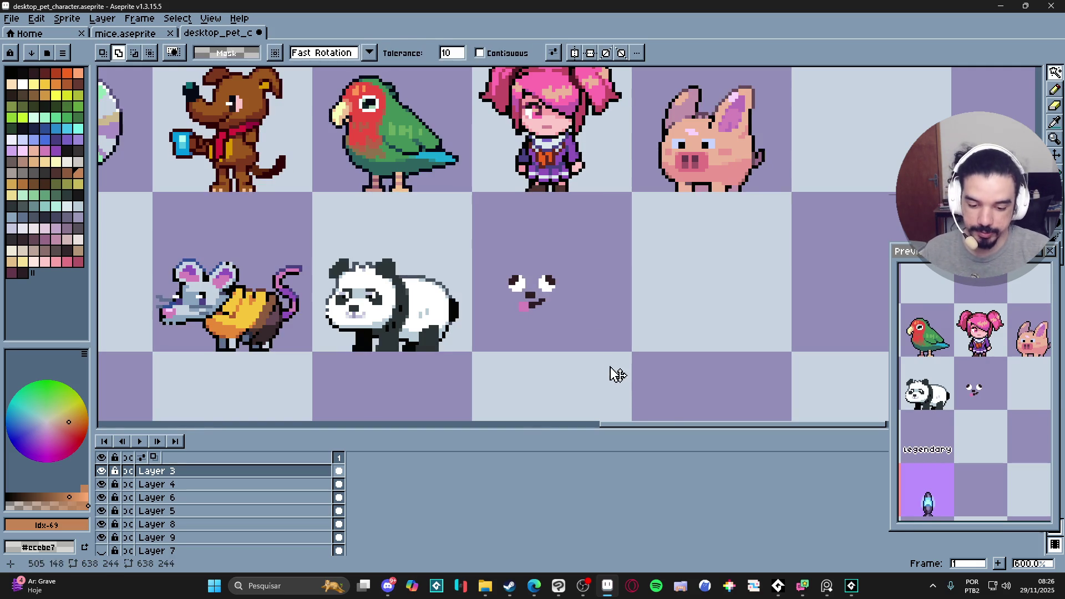
{"action": "key", "text": "b"}
- Sketch a rough light-brown body outline around the eyes, nose and tongue
{"action": "scroll", "coordinate": [539, 266], "scroll_direction": "up", "scroll_amount": 3}
{"action": "left_click_drag", "start_coordinate": [537, 335], "coordinate": [533, 304]}
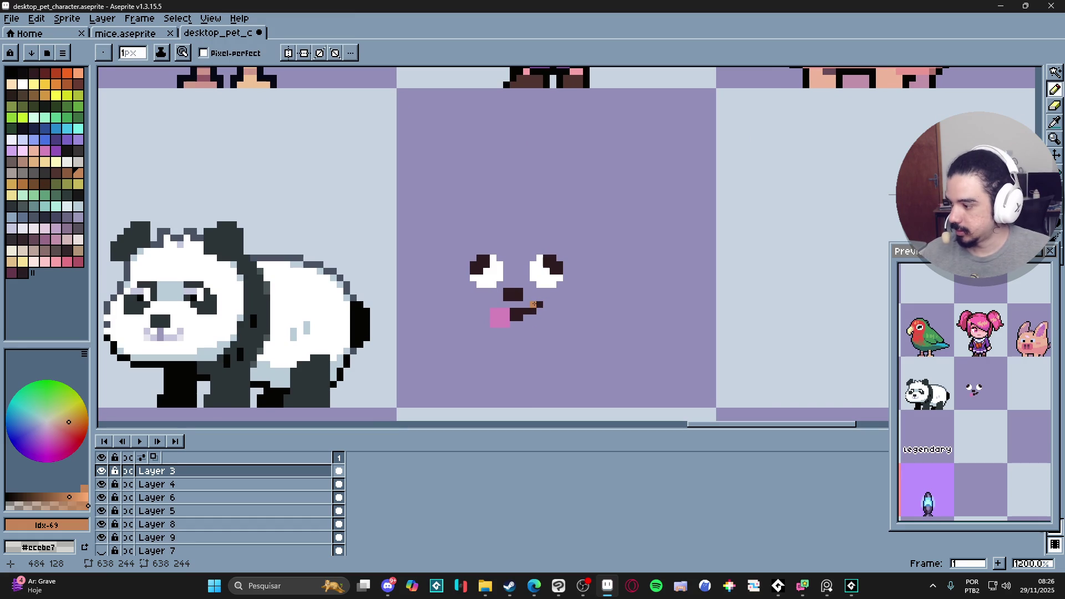
{"action": "mouse_move", "coordinate": [513, 211]}
{"action": "left_mouse_down"}
{"action": "mouse_move", "coordinate": [446, 277]}
{"action": "mouse_move", "coordinate": [446, 337]}
{"action": "mouse_move", "coordinate": [506, 378]}
{"action": "mouse_move", "coordinate": [643, 357]}
{"action": "mouse_move", "coordinate": [655, 311]}
{"action": "mouse_move", "coordinate": [508, 211]}
{"action": "left_mouse_up"}
{"action": "left_click_drag", "start_coordinate": [451, 324], "coordinate": [447, 288]}
{"action": "key", "text": "g"}
{"action": "left_click", "coordinate": [583, 238]}
- Fill the outlined body with solid light brown and patch a pixel at its top-left
{"action": "key", "text": "ctrl+z"}
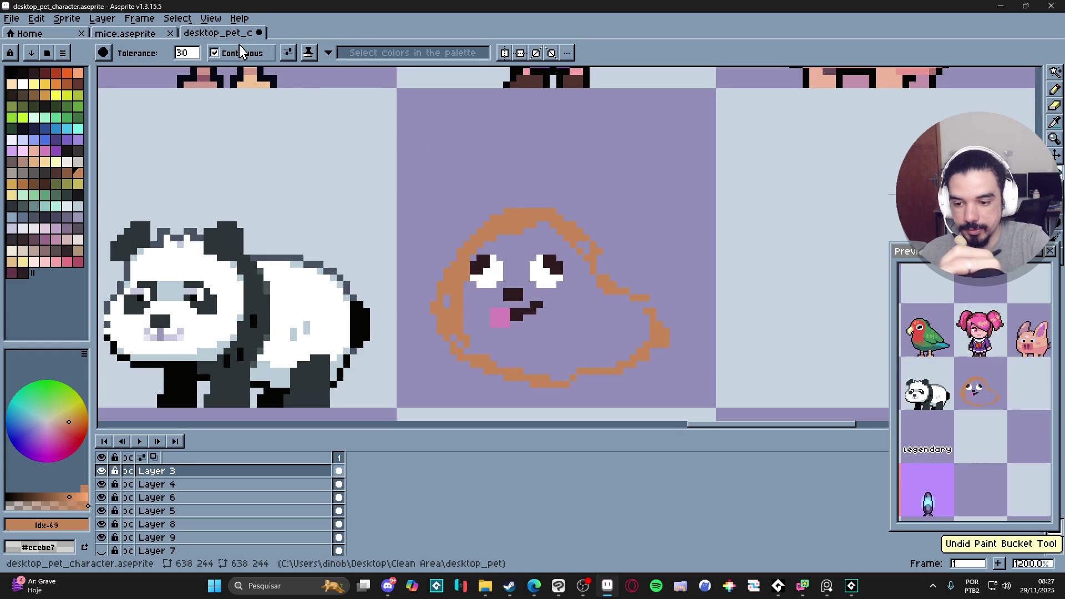
{"action": "key", "text": "b"}
{"action": "key", "text": "g"}
{"action": "left_click", "coordinate": [572, 242]}
{"action": "key", "text": "b"}
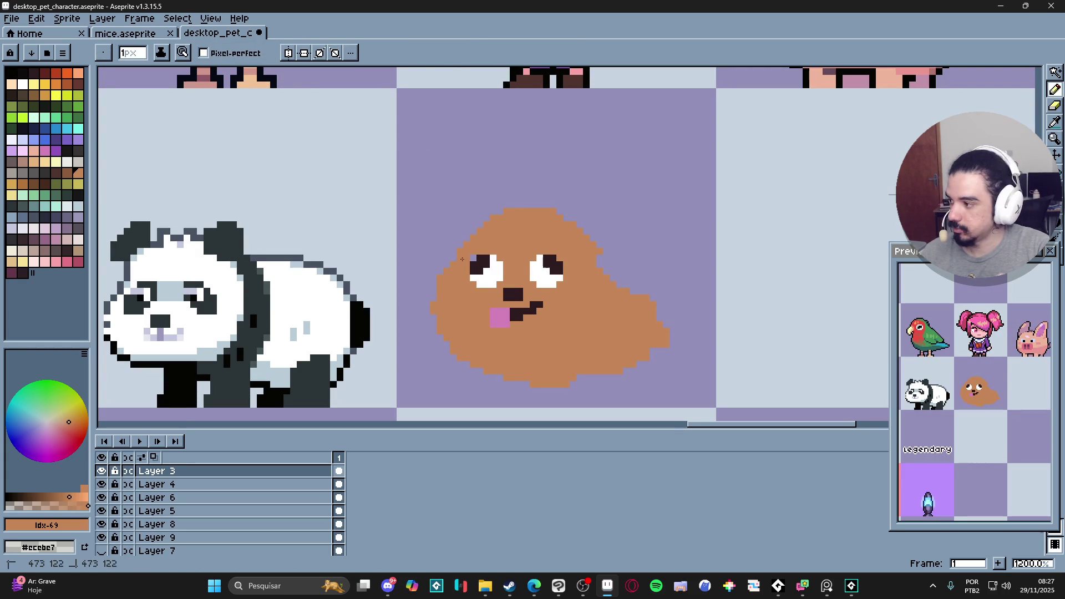
{"action": "left_click", "coordinate": [466, 217]}
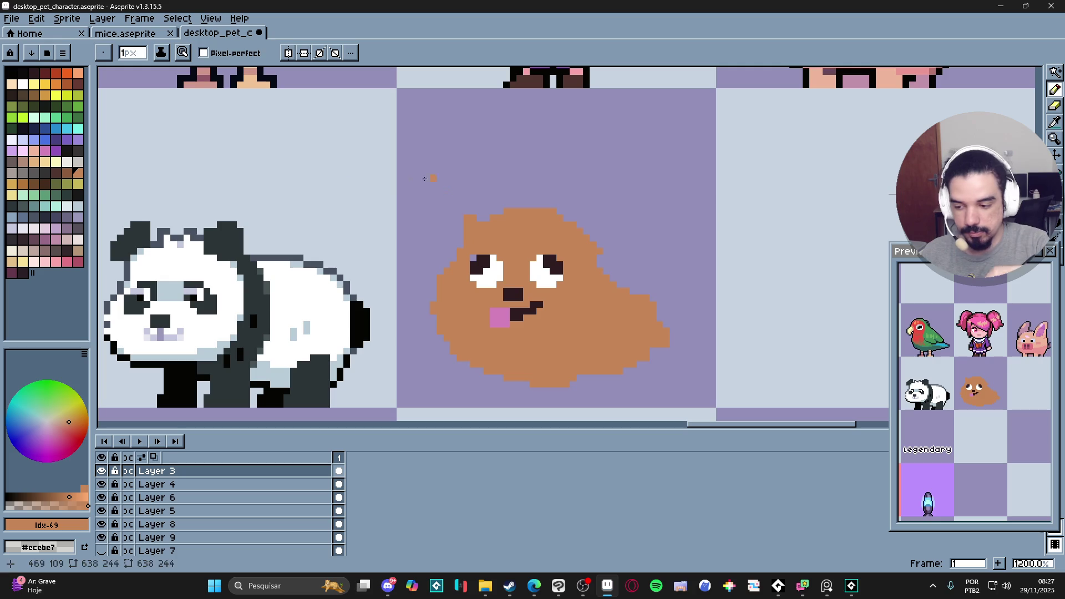
- Draw two dark-brown ears on top of the dog's head
{"action": "left_click", "coordinate": [67, 173]}
{"action": "mouse_move", "coordinate": [466, 225]}
{"action": "left_mouse_down"}
{"action": "mouse_move", "coordinate": [466, 244]}
{"action": "mouse_move", "coordinate": [472, 219]}
{"action": "mouse_move", "coordinate": [479, 223]}
{"action": "left_mouse_up"}
{"action": "left_click", "coordinate": [478, 218]}
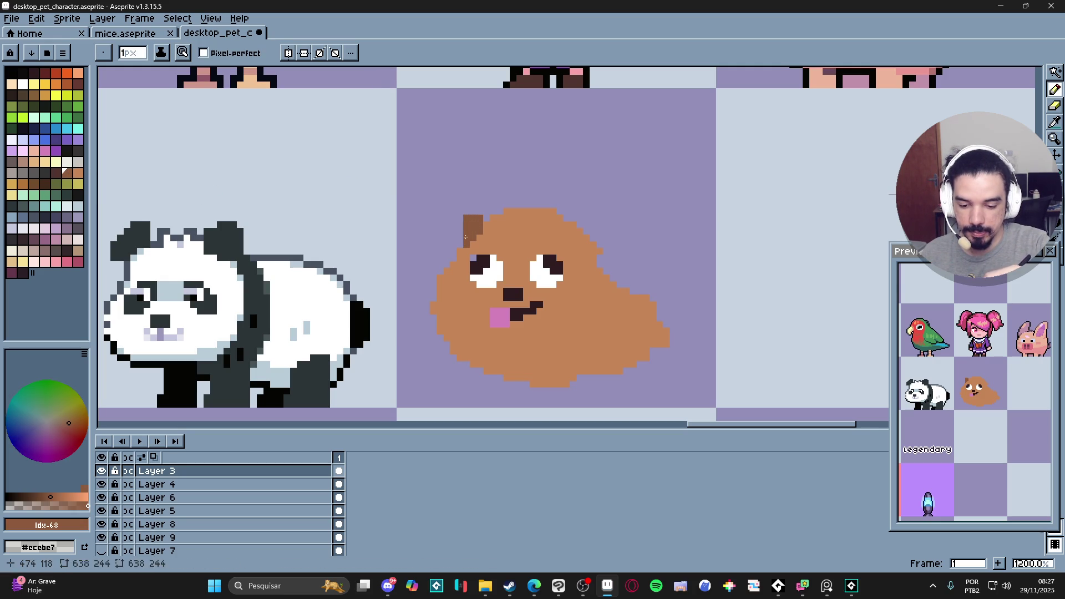
{"action": "left_click", "coordinate": [573, 231]}
{"action": "mouse_move", "coordinate": [576, 223]}
{"action": "left_mouse_down"}
{"action": "mouse_move", "coordinate": [566, 239]}
{"action": "mouse_move", "coordinate": [579, 232]}
{"action": "mouse_move", "coordinate": [592, 247]}
{"action": "left_mouse_up"}
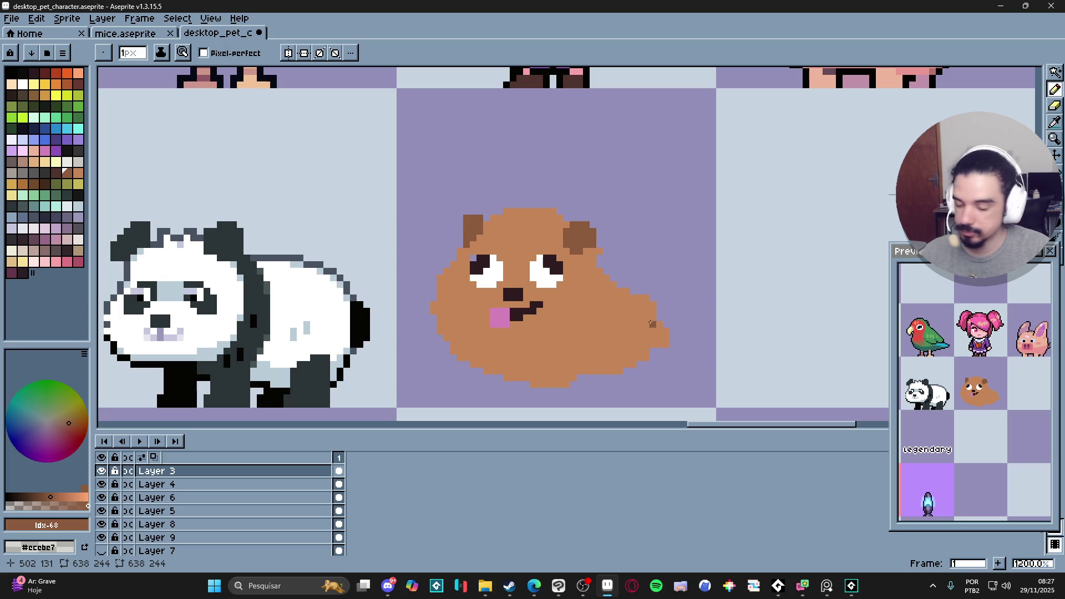
{"action": "left_click", "coordinate": [598, 280], "text": "alt"}
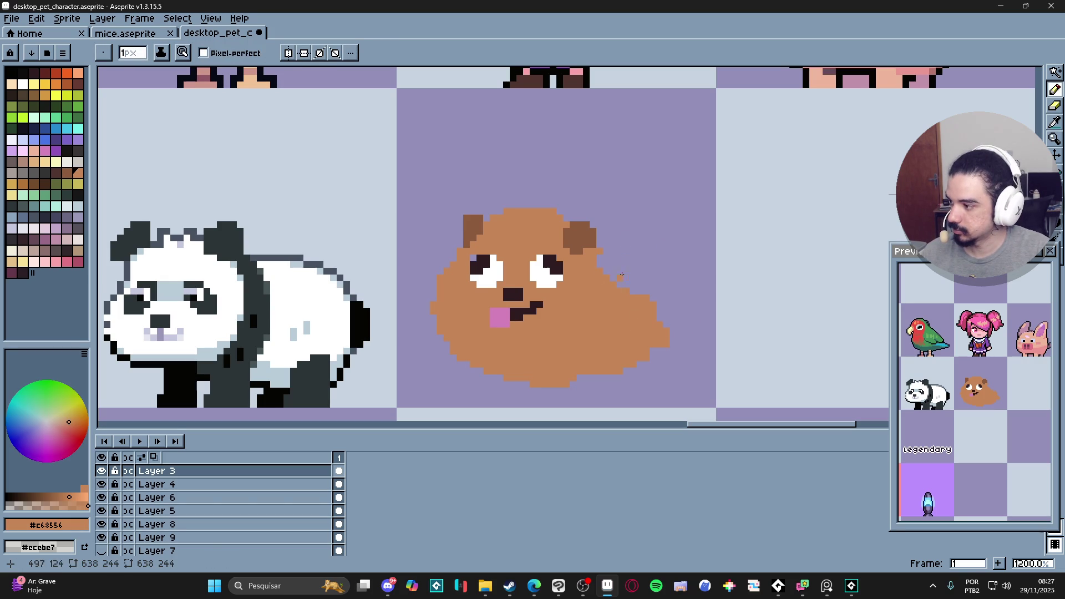
- Paint a curled tail at the upper right and two legs under the bottom-left
{"action": "mouse_move", "coordinate": [609, 289]}
{"action": "left_mouse_down"}
{"action": "mouse_move", "coordinate": [632, 250]}
{"action": "mouse_move", "coordinate": [657, 272]}
{"action": "left_mouse_up"}
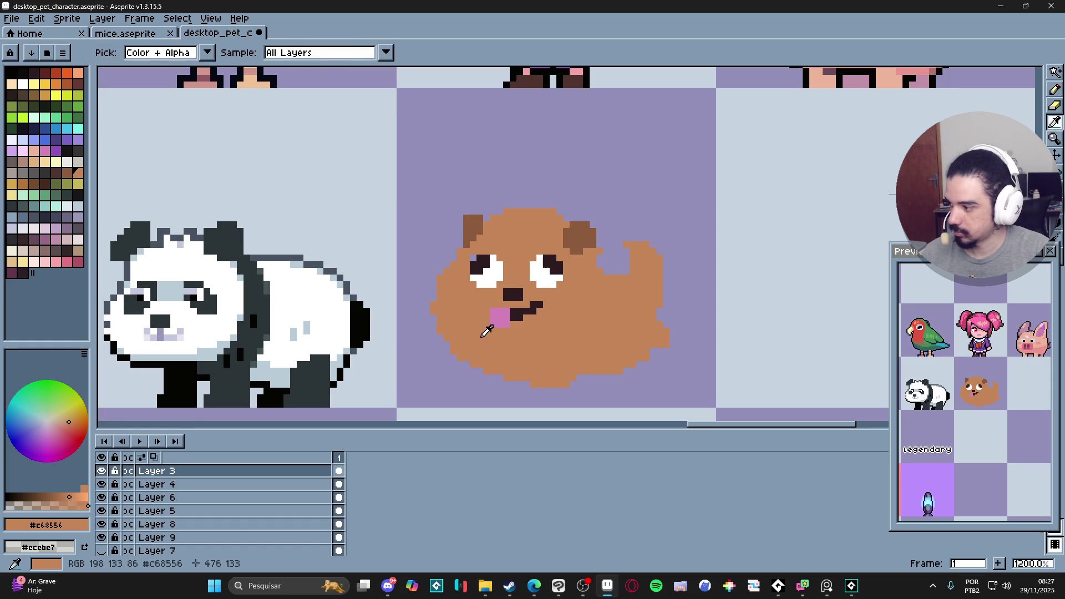
{"action": "mouse_move", "coordinate": [480, 371]}
{"action": "left_mouse_down"}
{"action": "mouse_move", "coordinate": [475, 394]}
{"action": "mouse_move", "coordinate": [518, 397]}
{"action": "mouse_move", "coordinate": [477, 393]}
{"action": "left_mouse_up"}
{"action": "left_click", "coordinate": [472, 228], "text": "alt"}
{"action": "left_click", "coordinate": [487, 379]}
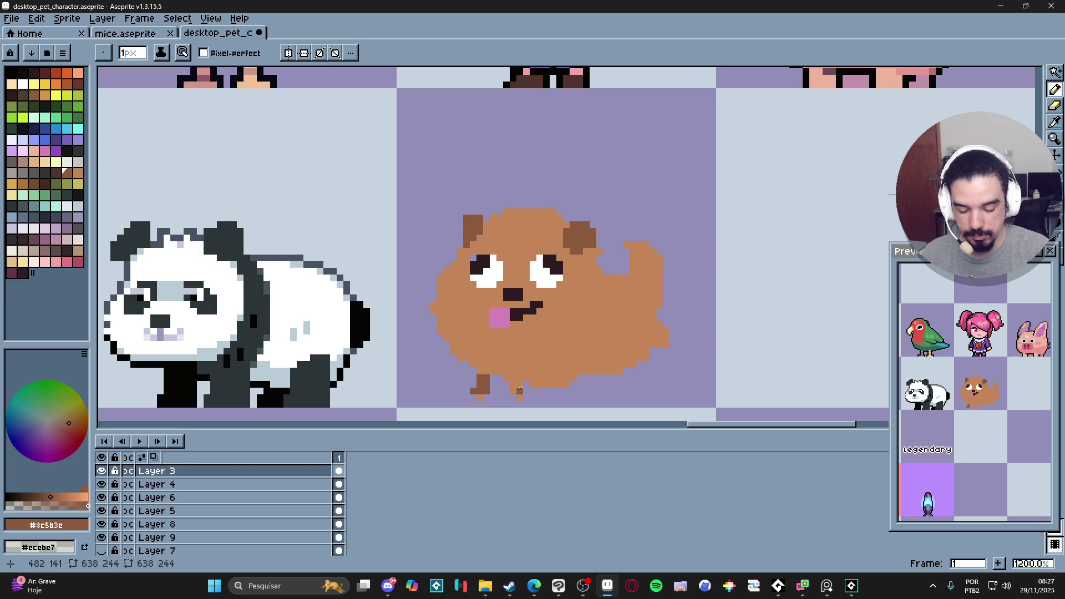
- Add another leg under the body and shade the right leg in darker brown
{"action": "left_click", "coordinate": [526, 371], "text": "alt"}
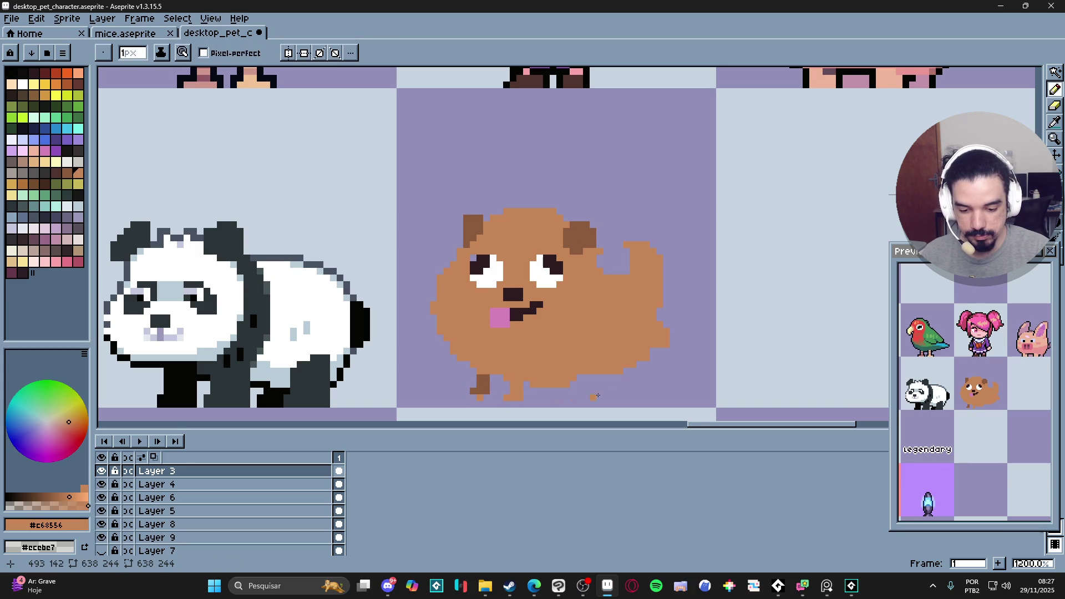
{"action": "left_click_drag", "start_coordinate": [607, 377], "coordinate": [596, 388]}
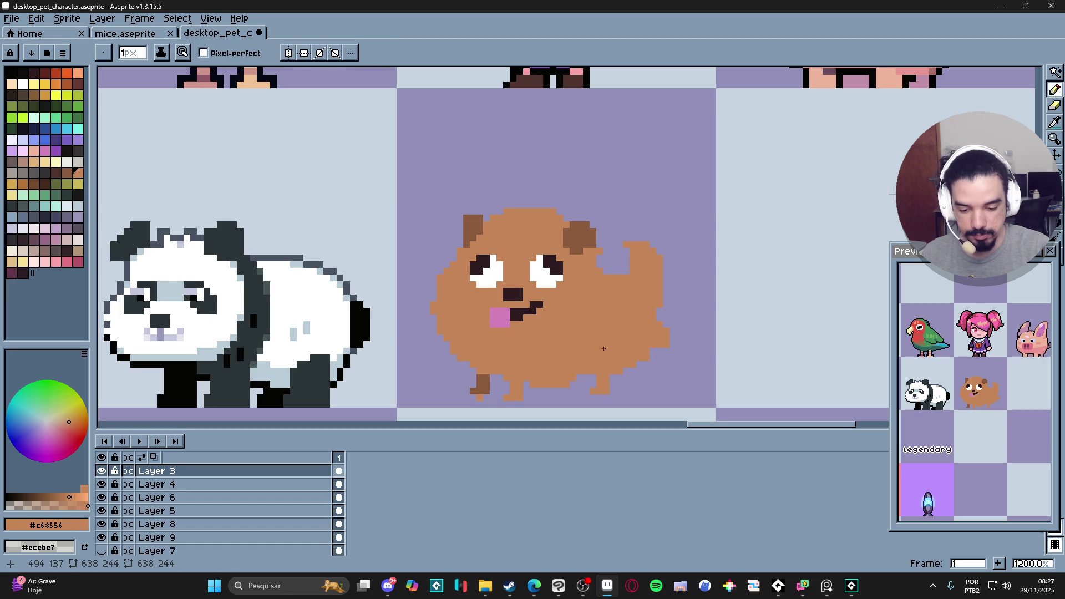
{"action": "left_click", "coordinate": [482, 383], "text": "alt"}
{"action": "left_click_drag", "start_coordinate": [579, 384], "coordinate": [579, 394]}
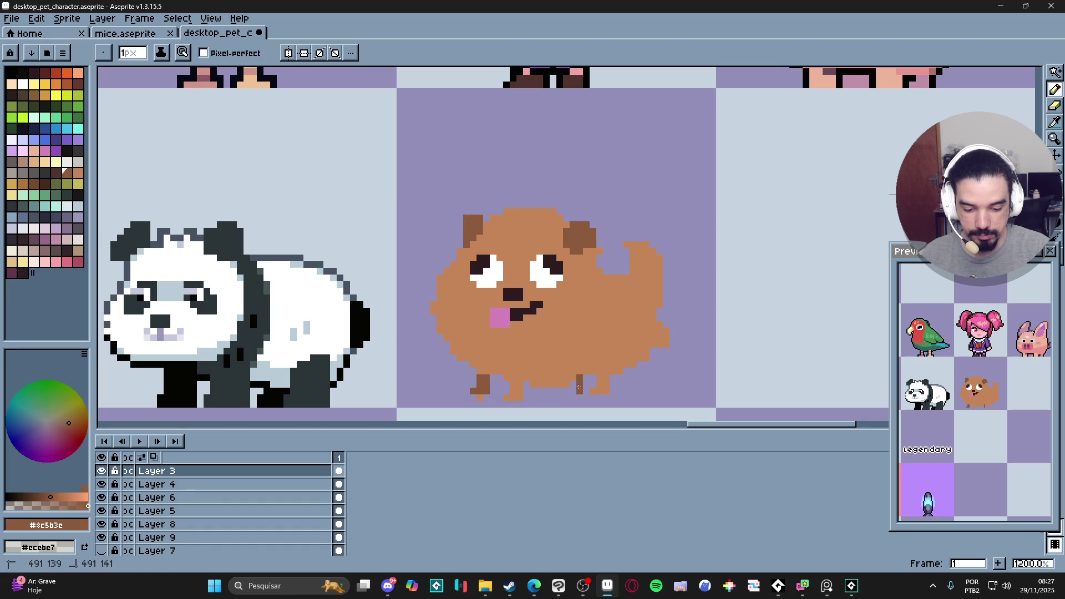
{"action": "left_click", "coordinate": [609, 299], "text": "alt"}
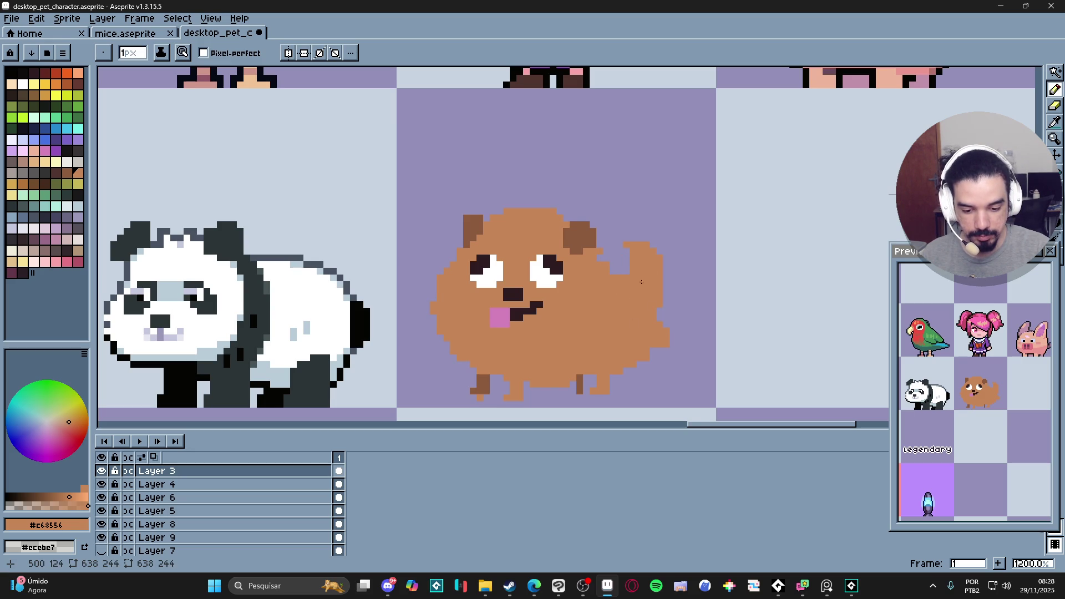
- Erase stray pixels from the tail edge and sample the dark brown from a leg
{"action": "key", "text": "e"}
{"action": "mouse_move", "coordinate": [634, 277]}
{"action": "left_mouse_down"}
{"action": "mouse_move", "coordinate": [652, 291]}
{"action": "mouse_move", "coordinate": [663, 335]}
{"action": "left_mouse_up"}
{"action": "key", "text": "b"}
{"action": "left_click", "coordinate": [584, 390], "text": "alt"}
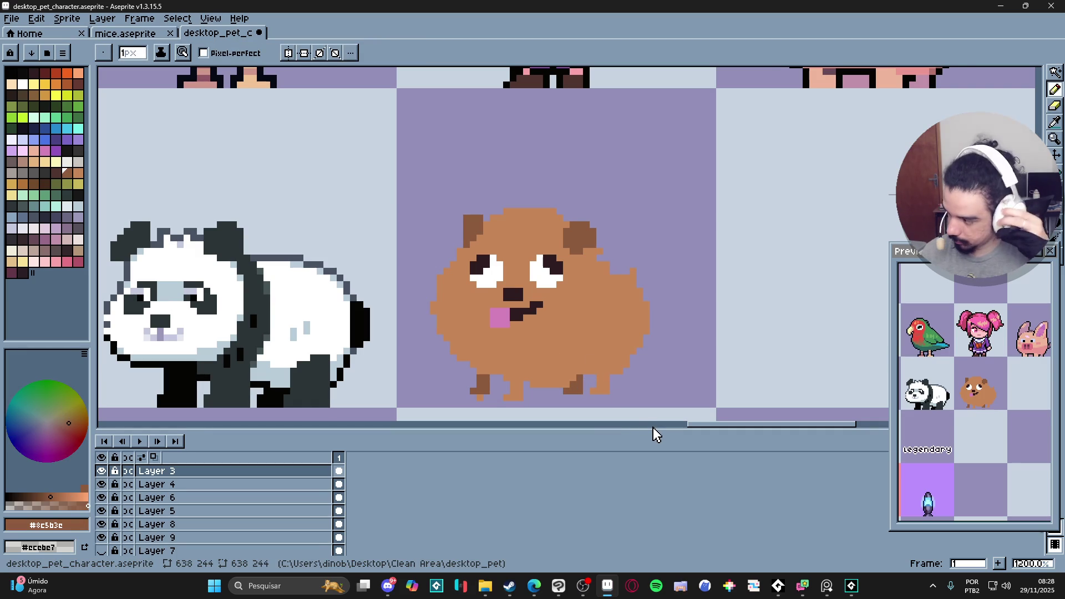
- Shade the dog's right side and lower-left body with dark-brown fur pixels
{"action": "mouse_move", "coordinate": [580, 270]}
{"action": "left_mouse_down"}
{"action": "mouse_move", "coordinate": [588, 316]}
{"action": "mouse_move", "coordinate": [552, 342]}
{"action": "left_mouse_up"}
{"action": "left_click", "coordinate": [540, 345]}
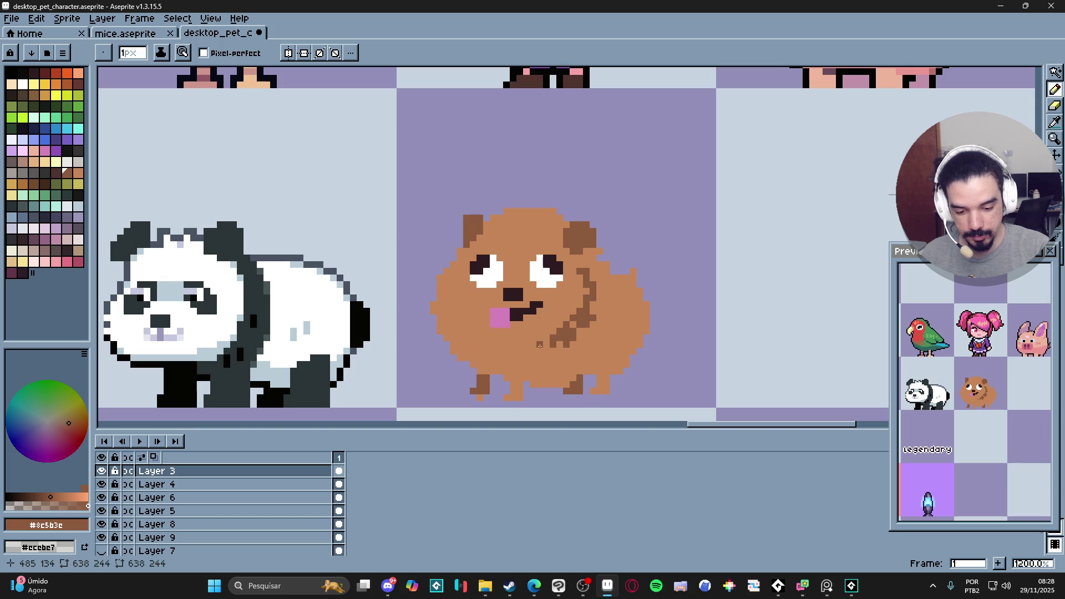
{"action": "left_click", "coordinate": [437, 309]}
{"action": "left_click", "coordinate": [444, 321]}
{"action": "left_click", "coordinate": [460, 338]}
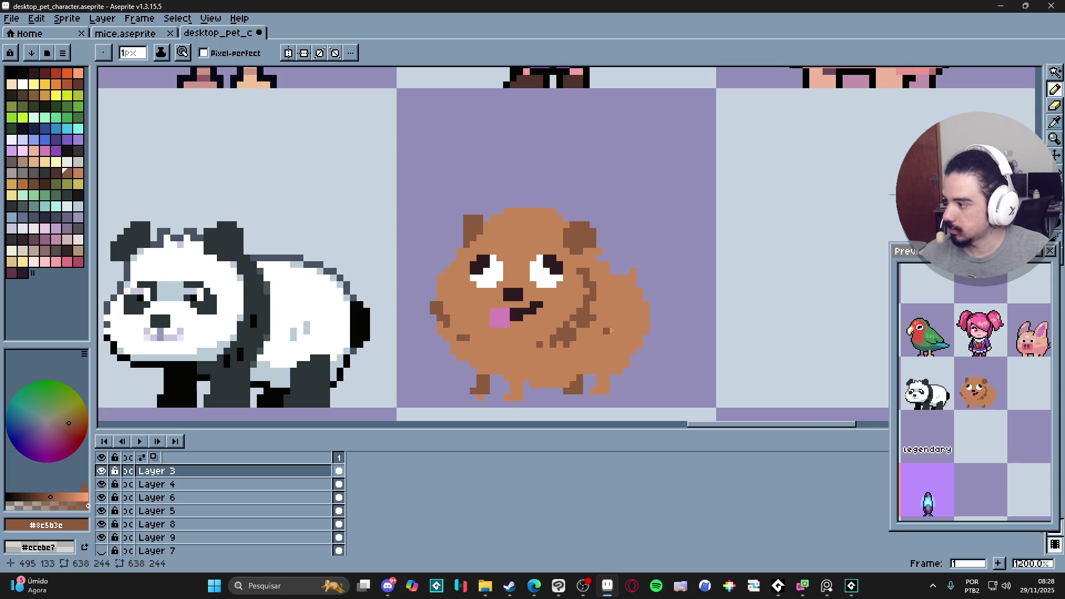
- Erase the top row of the dog's head and sample the fur brown again
{"action": "key", "text": "e"}
{"action": "left_click_drag", "start_coordinate": [511, 210], "coordinate": [550, 207]}
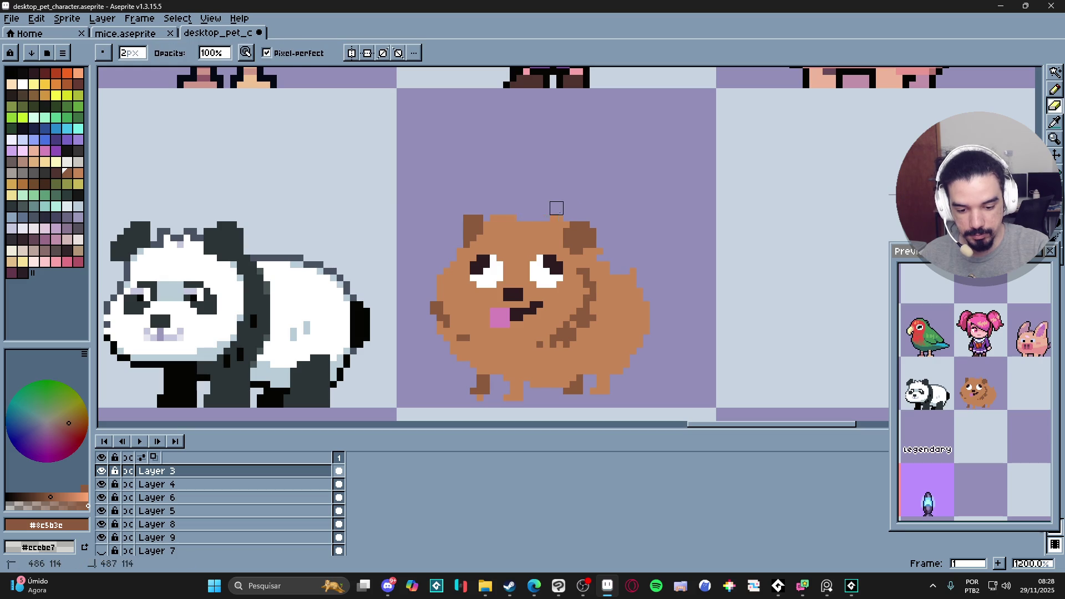
{"action": "key", "text": "b"}
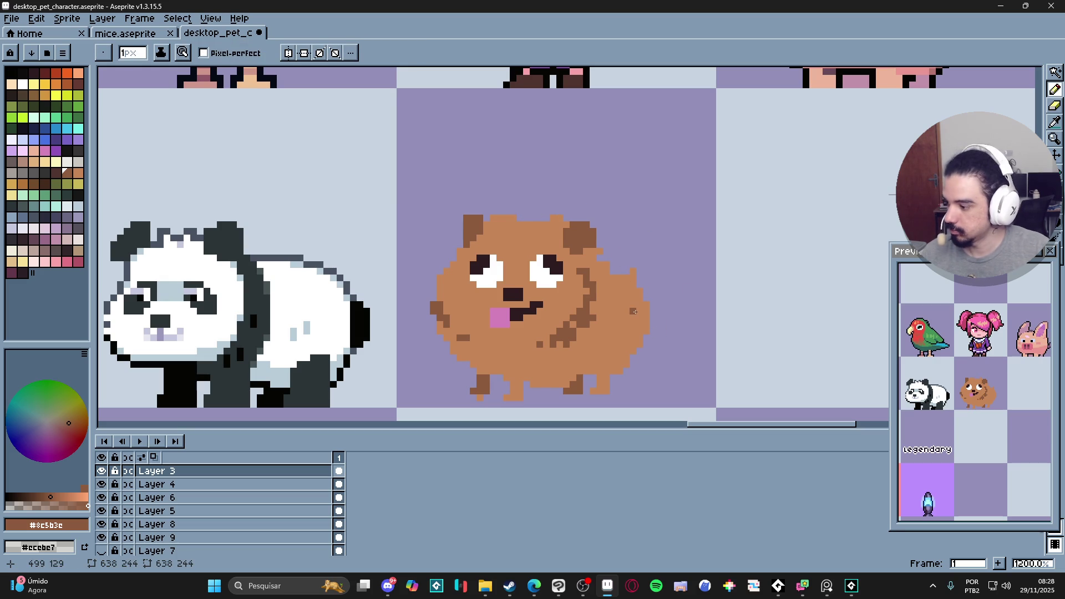
{"action": "key", "text": "alt+Tab"}
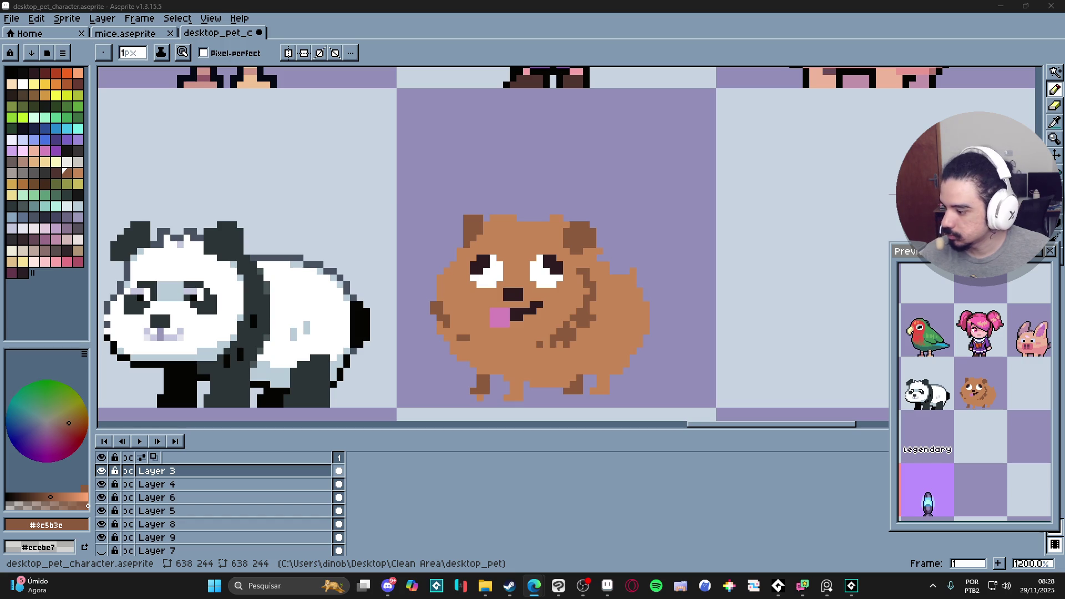
{"action": "left_click", "coordinate": [637, 284], "text": "alt"}
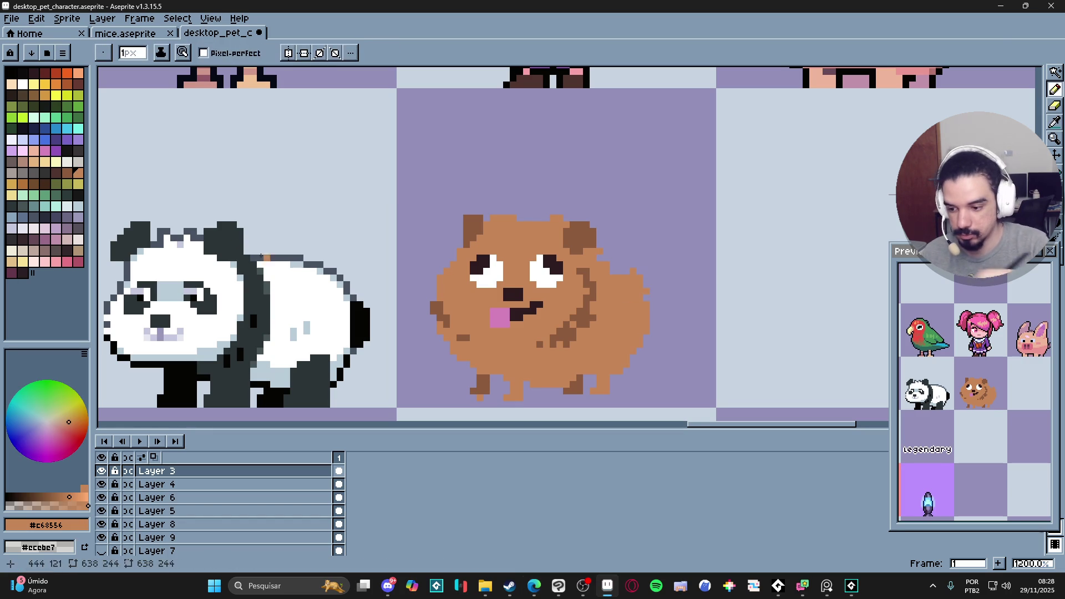
{"action": "left_click", "coordinate": [539, 277]}
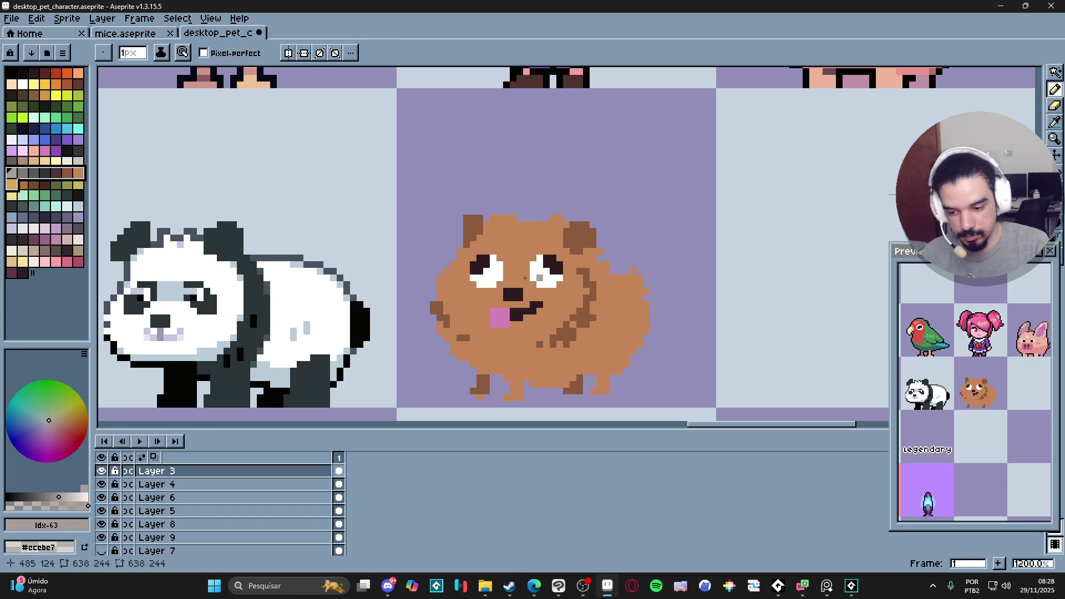
- Paint a golden-yellow fur tuft behind the dog's back and zoom out to check it
{"action": "left_click", "coordinate": [11, 184]}
{"action": "mouse_move", "coordinate": [632, 278]}
{"action": "left_mouse_down"}
{"action": "mouse_move", "coordinate": [641, 294]}
{"action": "mouse_move", "coordinate": [643, 261]}
{"action": "mouse_move", "coordinate": [660, 277]}
{"action": "mouse_move", "coordinate": [655, 297]}
{"action": "mouse_move", "coordinate": [620, 244]}
{"action": "mouse_move", "coordinate": [656, 248]}
{"action": "mouse_move", "coordinate": [653, 306]}
{"action": "left_mouse_up"}
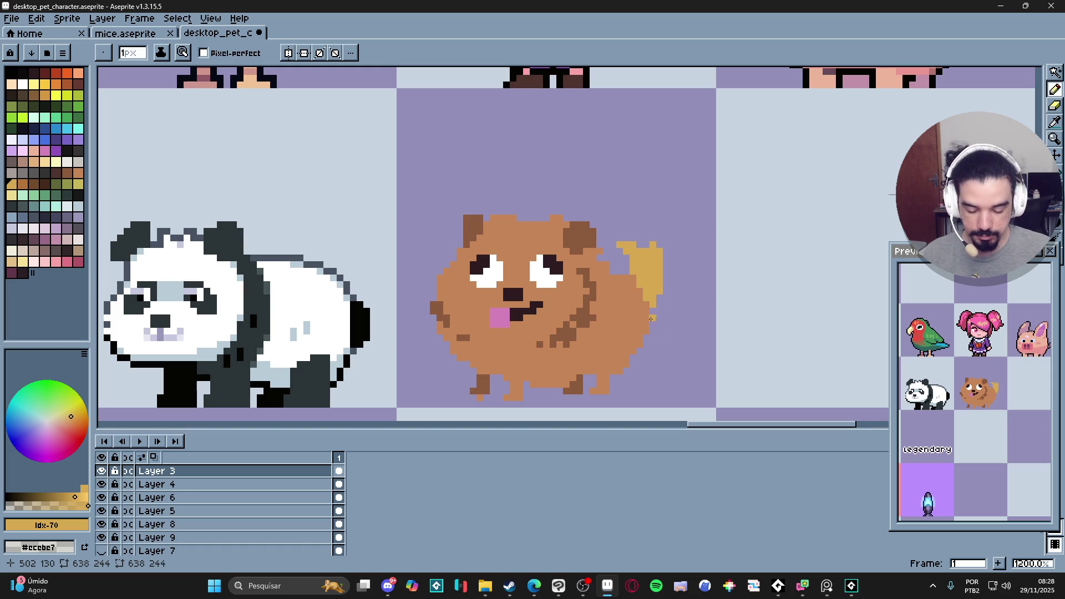
{"action": "scroll", "coordinate": [626, 330], "scroll_direction": "down", "scroll_amount": 2}
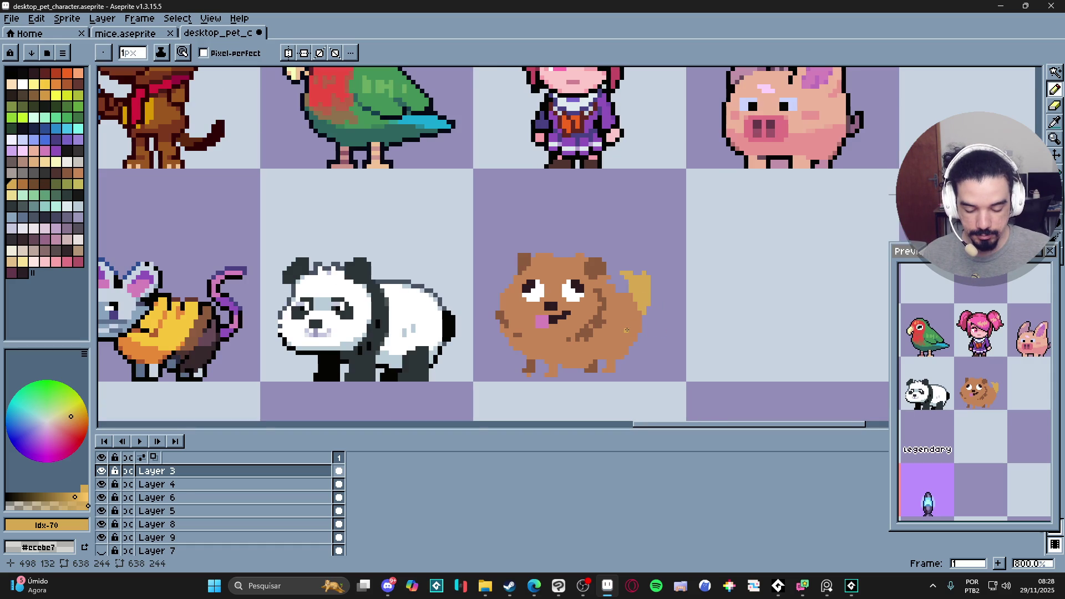
{"action": "scroll", "coordinate": [626, 330], "scroll_direction": "down", "scroll_amount": 2}
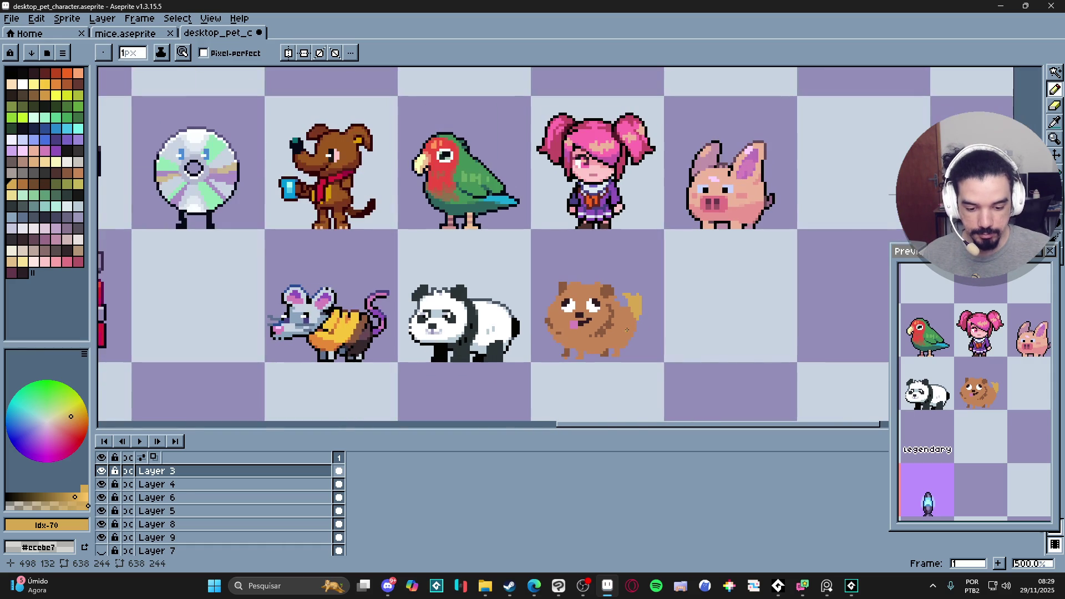
{"action": "scroll", "coordinate": [626, 330], "scroll_direction": "down", "scroll_amount": 1}
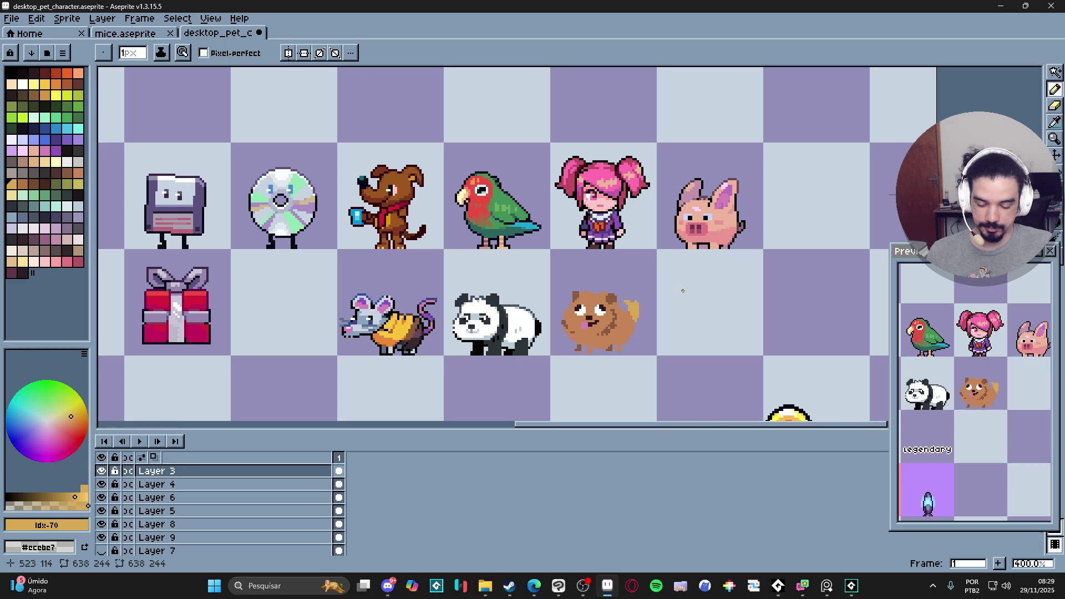
{"action": "scroll", "coordinate": [605, 310], "scroll_direction": "up", "scroll_amount": 5}
- Marquee the dog's face and shift its eyes, nose and tongue 2 pixels left
{"action": "key", "text": "v"}
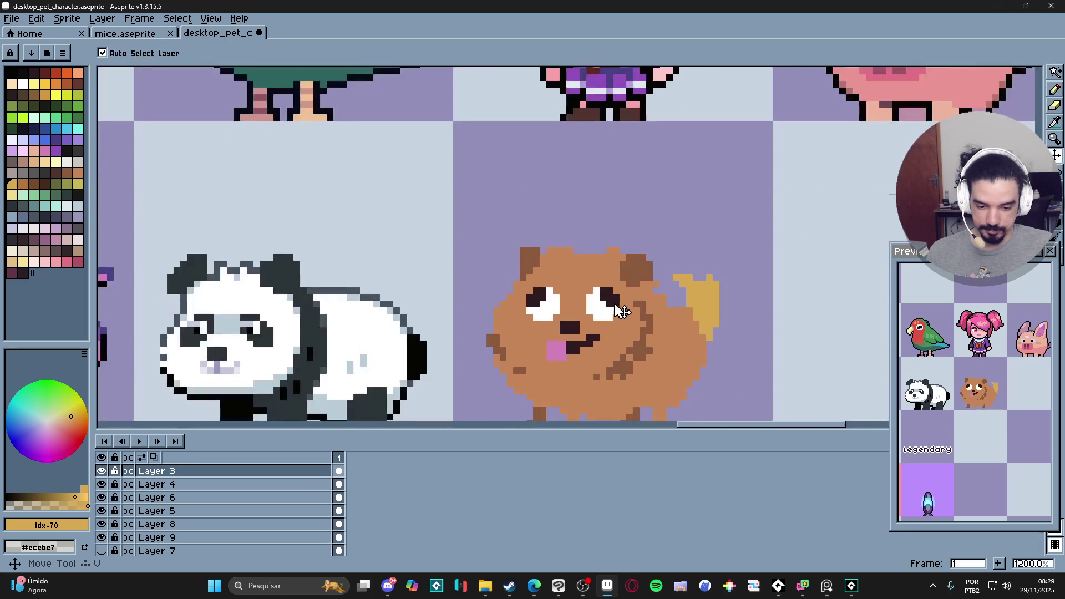
{"action": "key", "text": "m"}
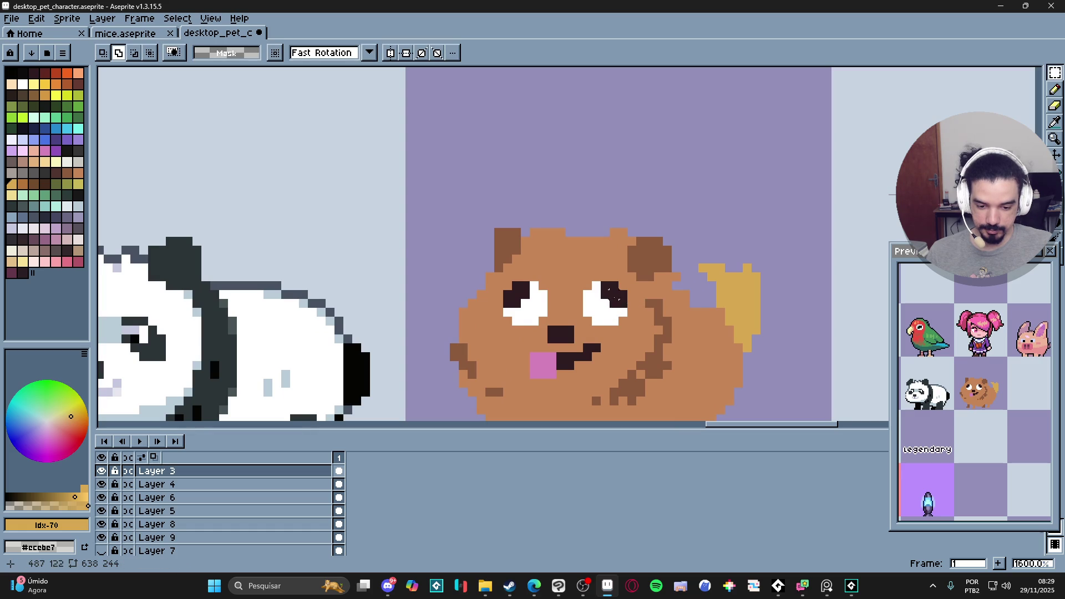
{"action": "key", "text": "v"}
{"action": "key", "text": "m"}
{"action": "left_click_drag", "start_coordinate": [627, 282], "coordinate": [506, 375]}
{"action": "left_click_drag", "start_coordinate": [572, 340], "coordinate": [560, 343]}
{"action": "key", "text": "b"}
{"action": "left_click", "coordinate": [620, 292], "text": "alt"}
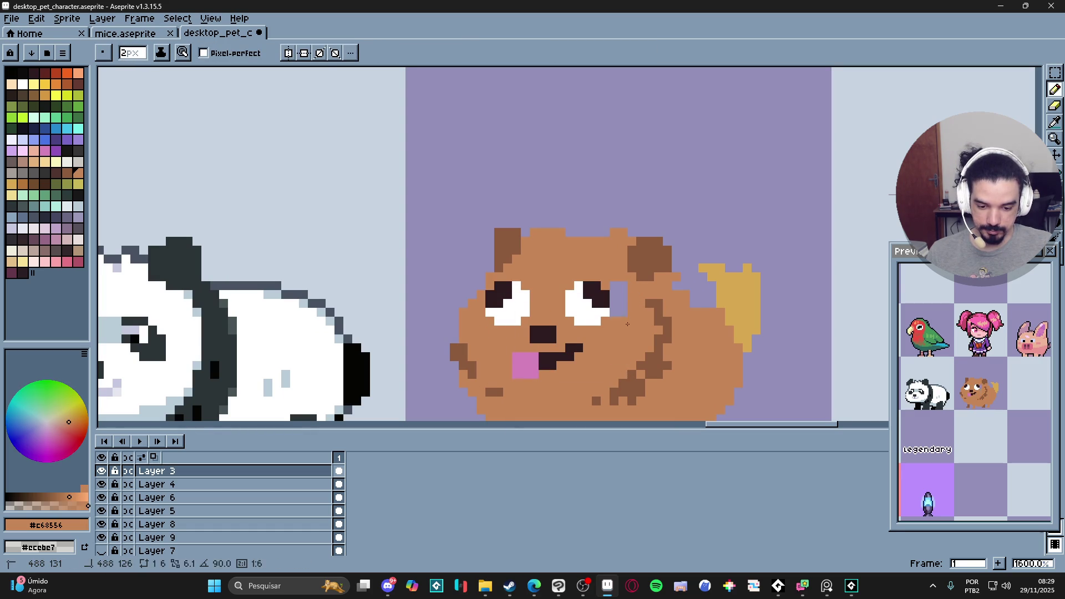
{"action": "scroll", "coordinate": [620, 292], "scroll_direction": "down", "scroll_amount": 5}
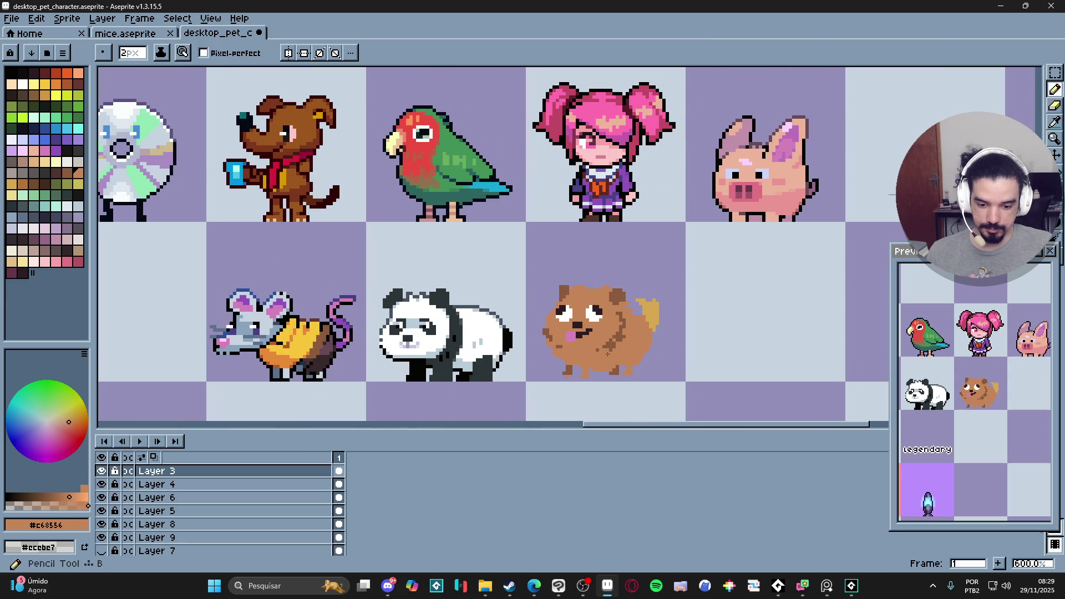
{"action": "scroll", "coordinate": [599, 350], "scroll_direction": "right", "scroll_amount": 1}
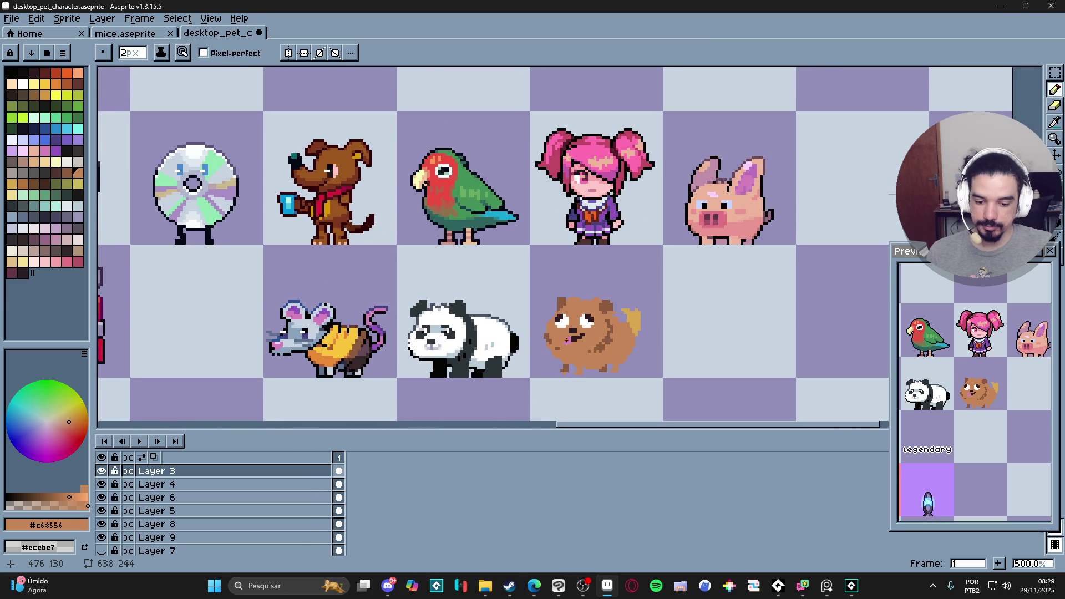
{"action": "scroll", "coordinate": [584, 345], "scroll_direction": "left", "scroll_amount": 2}
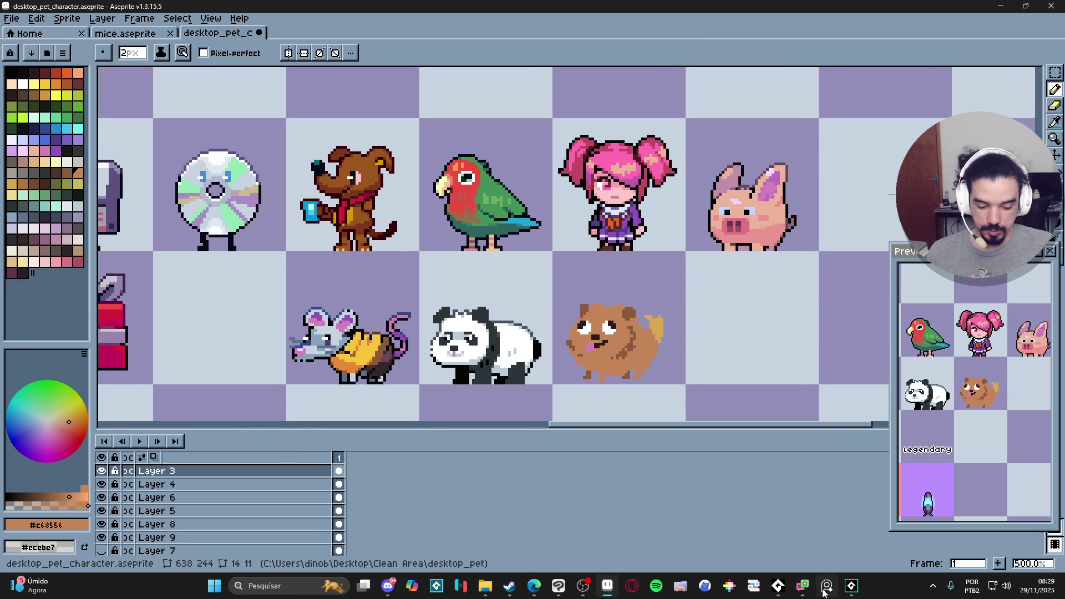
{"action": "left_click_drag", "start_coordinate": [629, 313], "coordinate": [638, 311]}
{"action": "scroll", "coordinate": [638, 312], "scroll_direction": "down", "scroll_amount": 1}
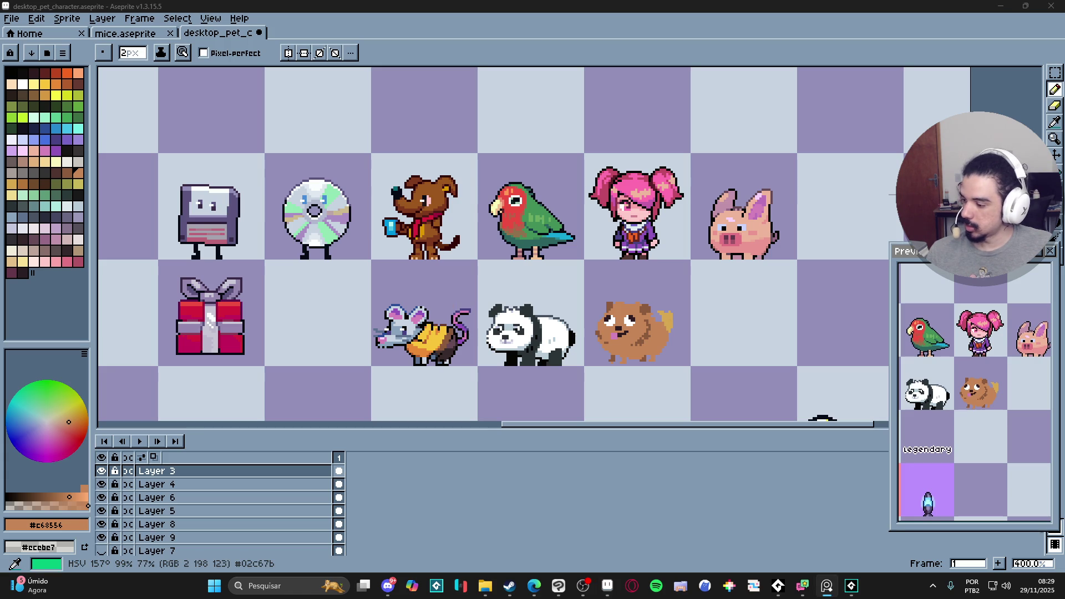
{"action": "left_click", "coordinate": [586, 587]}
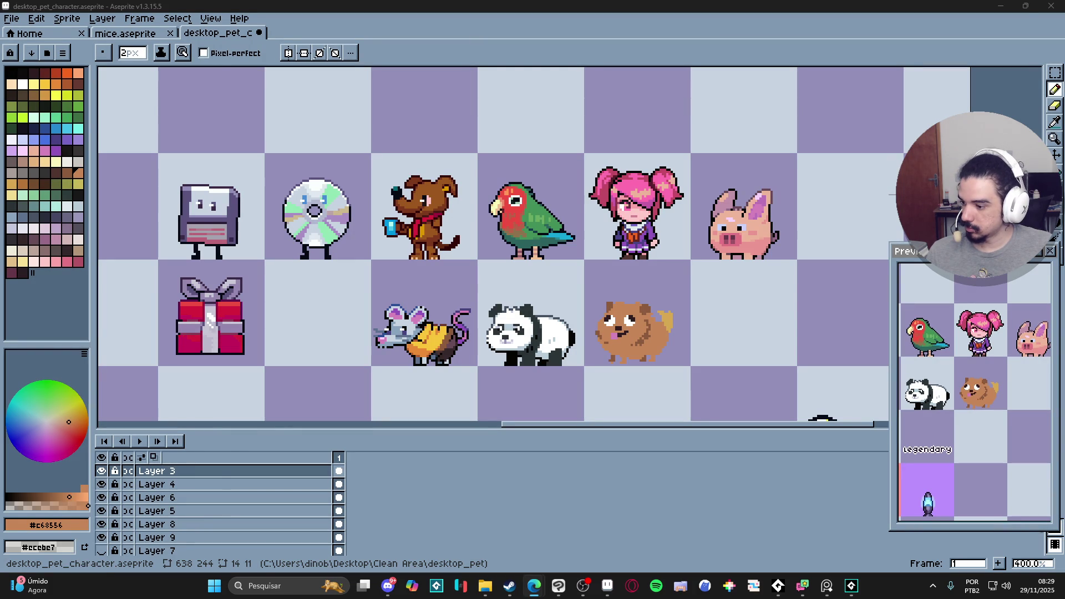
{"action": "key", "text": "super+d"}
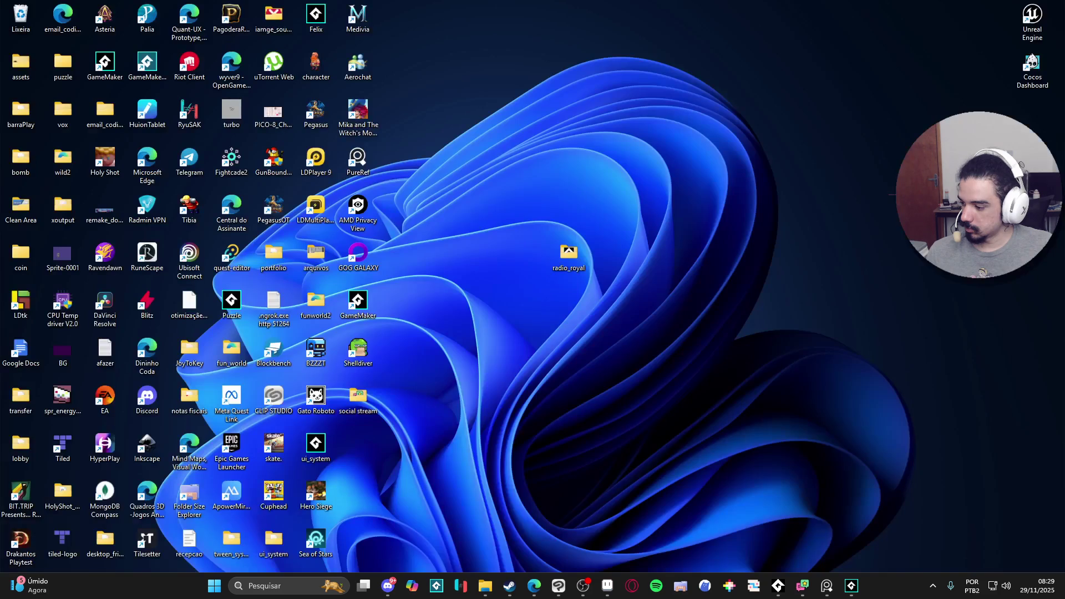
{"action": "key", "text": "super+d"}
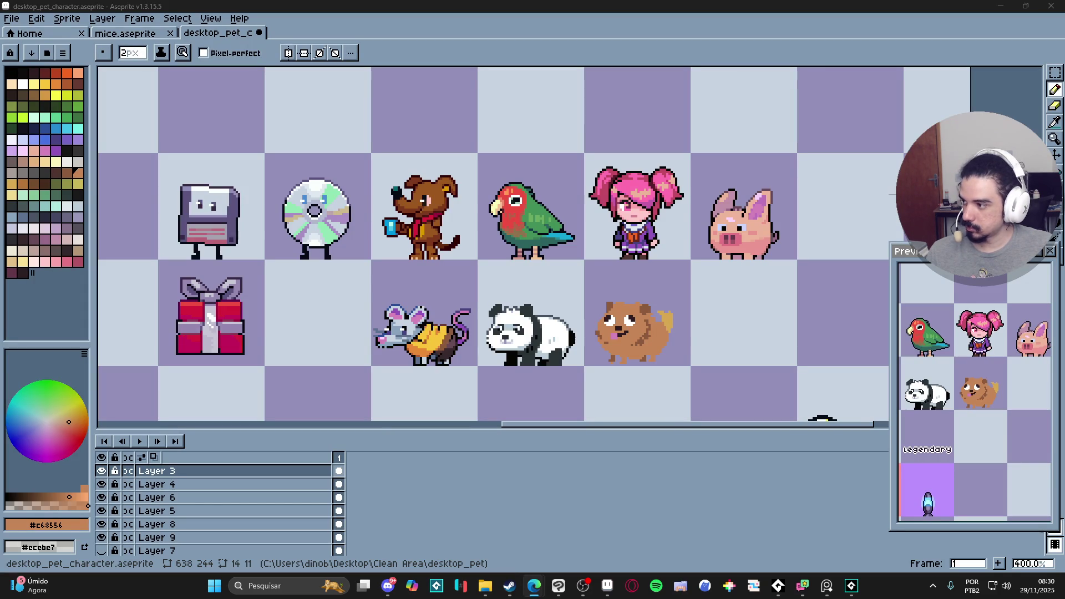
- Undo the tuft on top of the dog's head and add a brown pixel at its left edge
{"action": "left_click", "coordinate": [836, 52]}
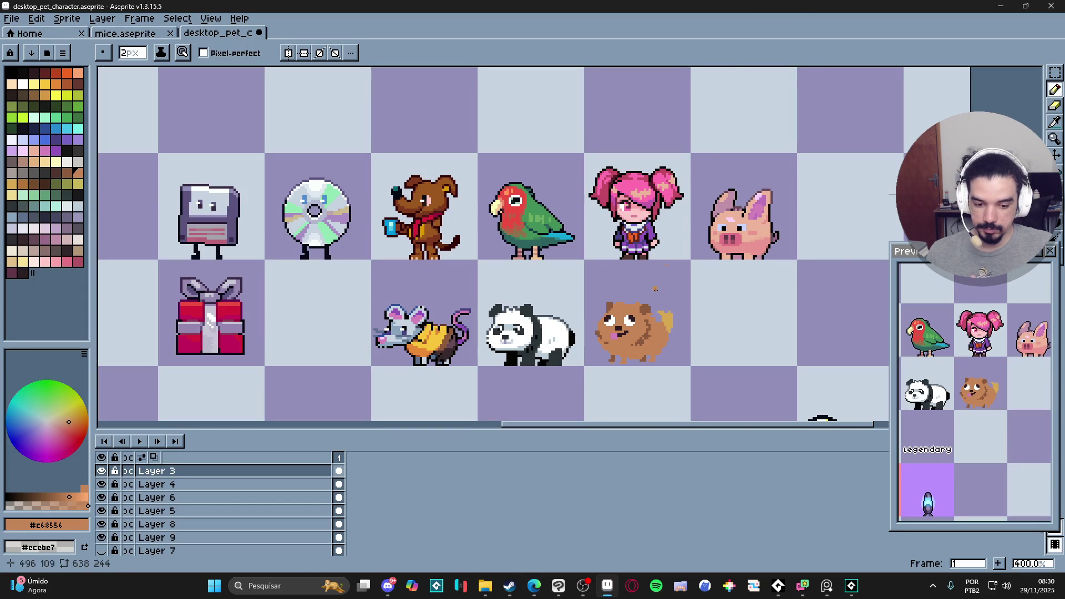
{"action": "scroll", "coordinate": [610, 334], "scroll_direction": "up", "scroll_amount": 3}
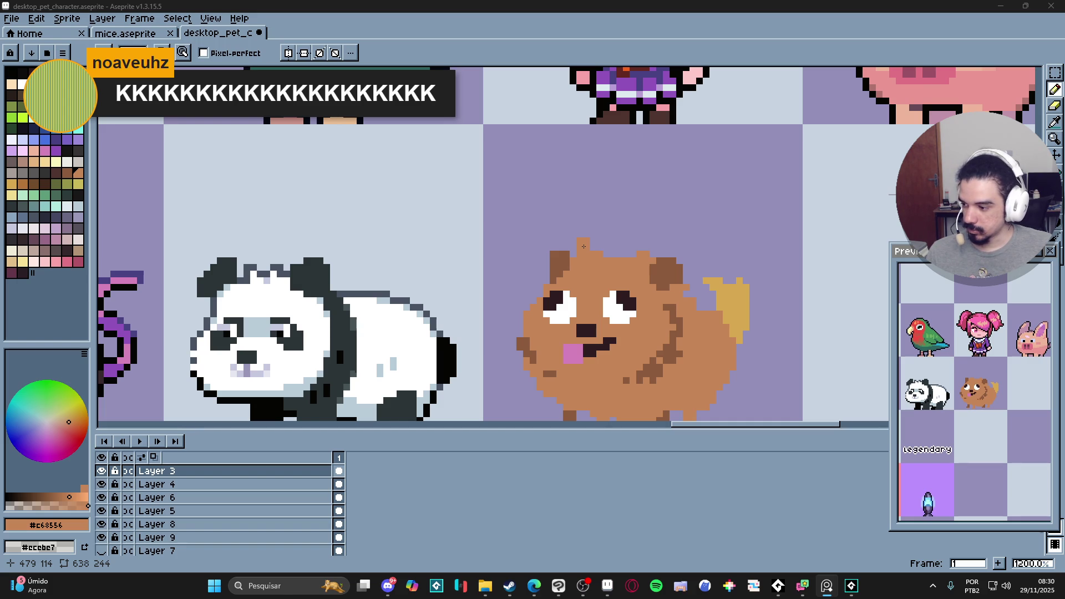
{"action": "key", "text": "ctrl+z"}
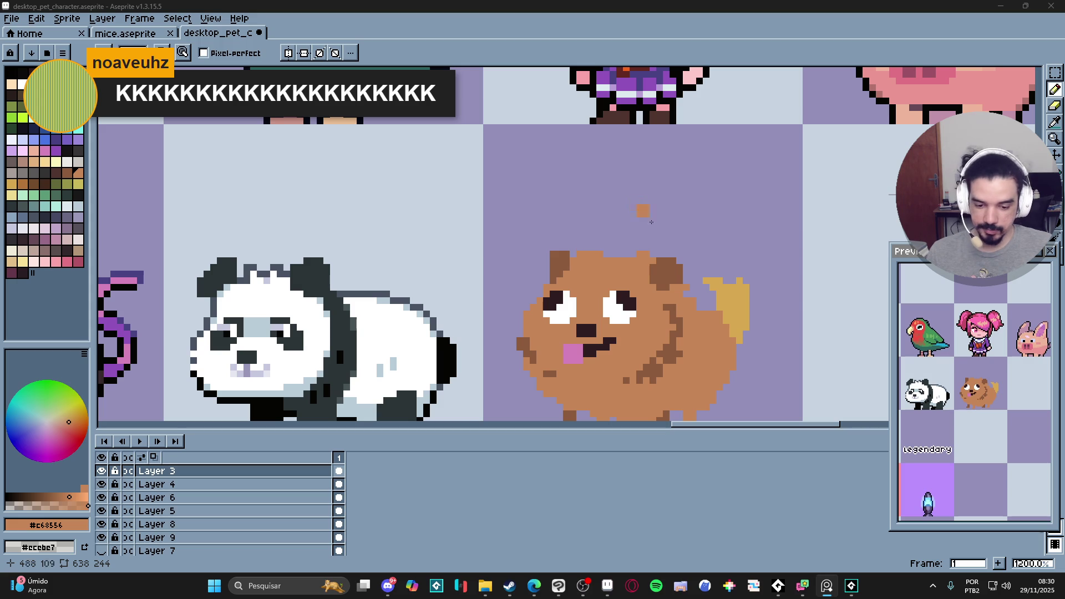
{"action": "left_click", "coordinate": [531, 300]}
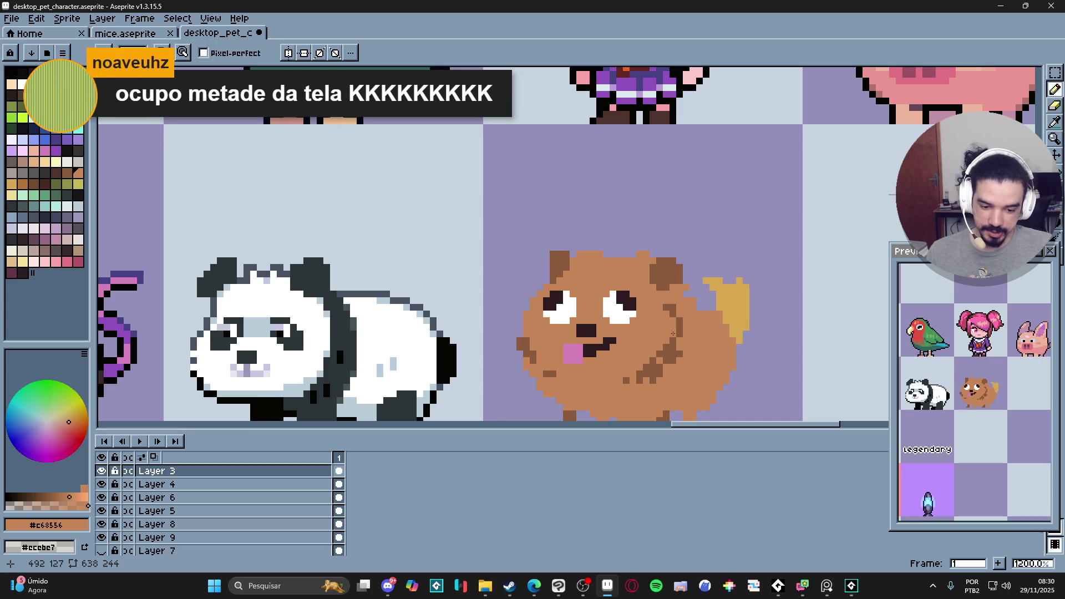
- Add dark-brown shading pixels along the dog's side and back near the tail
{"action": "left_click_drag", "start_coordinate": [998, 250], "coordinate": [981, 227]}
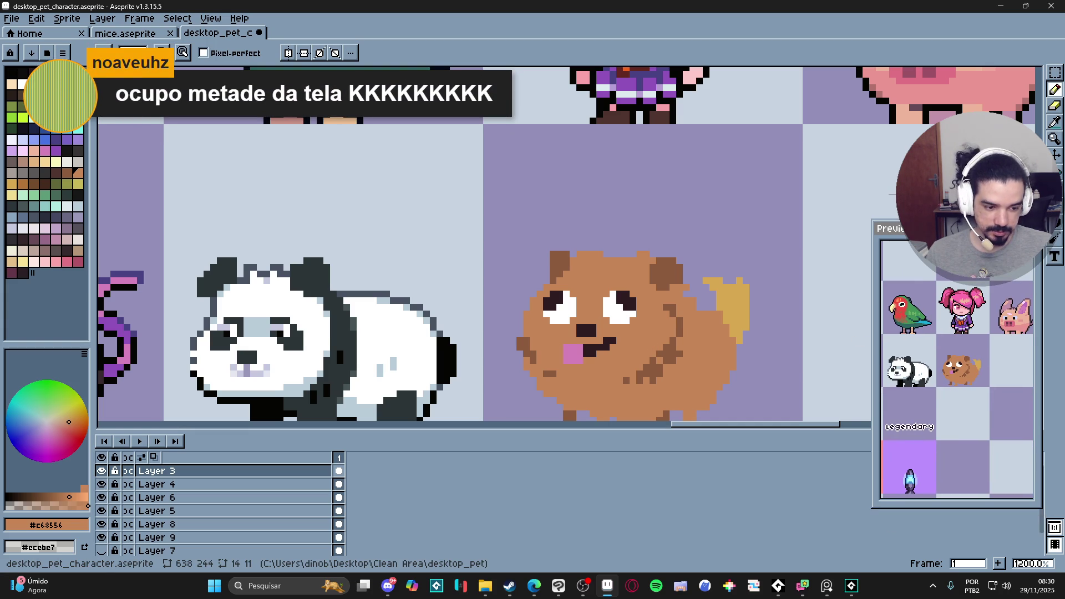
{"action": "scroll", "coordinate": [960, 378], "scroll_direction": "up", "scroll_amount": 2}
{"action": "left_click_drag", "start_coordinate": [651, 340], "coordinate": [624, 325]}
{"action": "scroll", "coordinate": [632, 311], "scroll_direction": "up", "scroll_amount": 1}
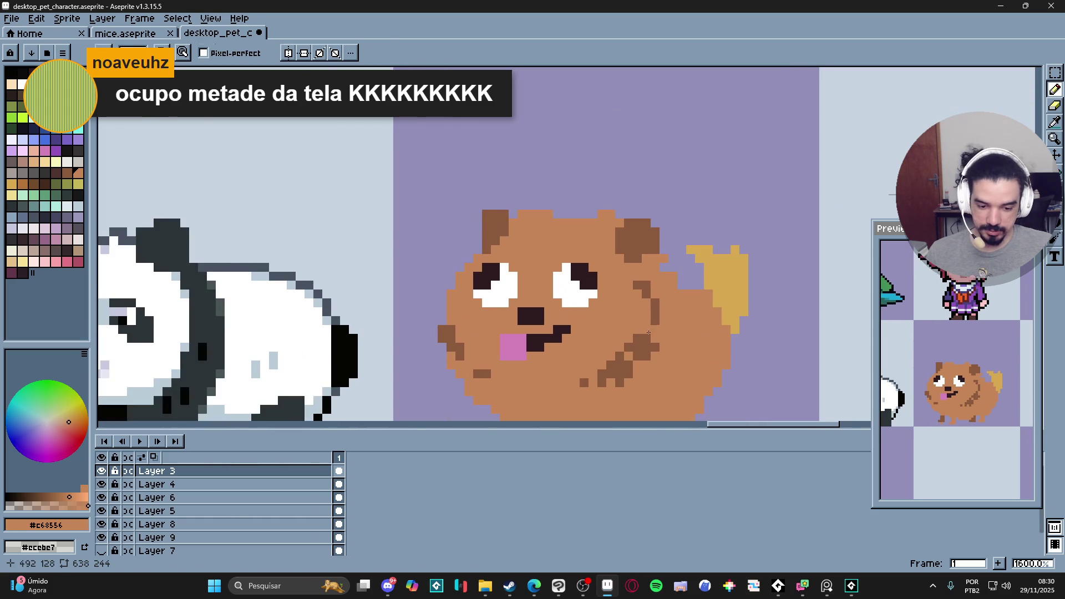
{"action": "left_click", "coordinate": [653, 328], "text": "alt"}
{"action": "left_click", "coordinate": [645, 328]}
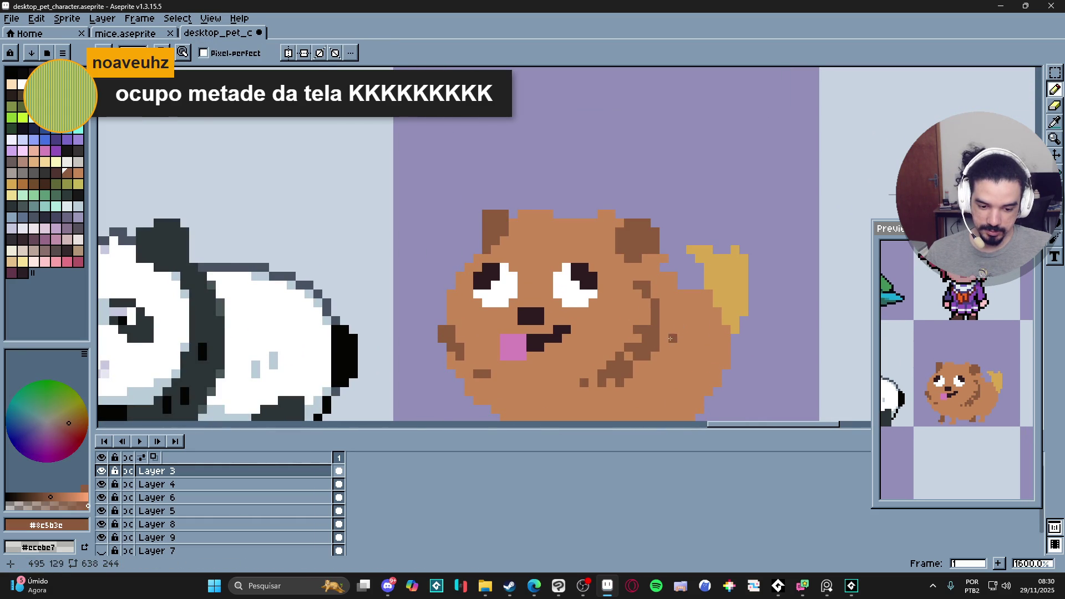
{"action": "left_click", "coordinate": [671, 339], "text": "alt"}
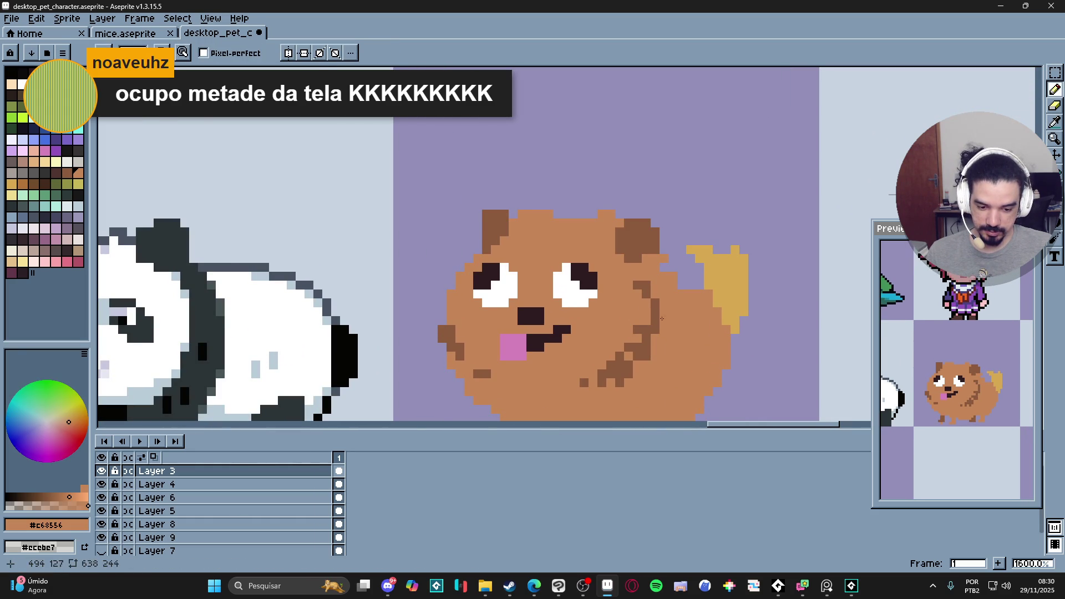
{"action": "left_click", "coordinate": [637, 285], "text": "alt"}
{"action": "left_click", "coordinate": [654, 285]}
{"action": "left_click", "coordinate": [647, 285], "text": "alt"}
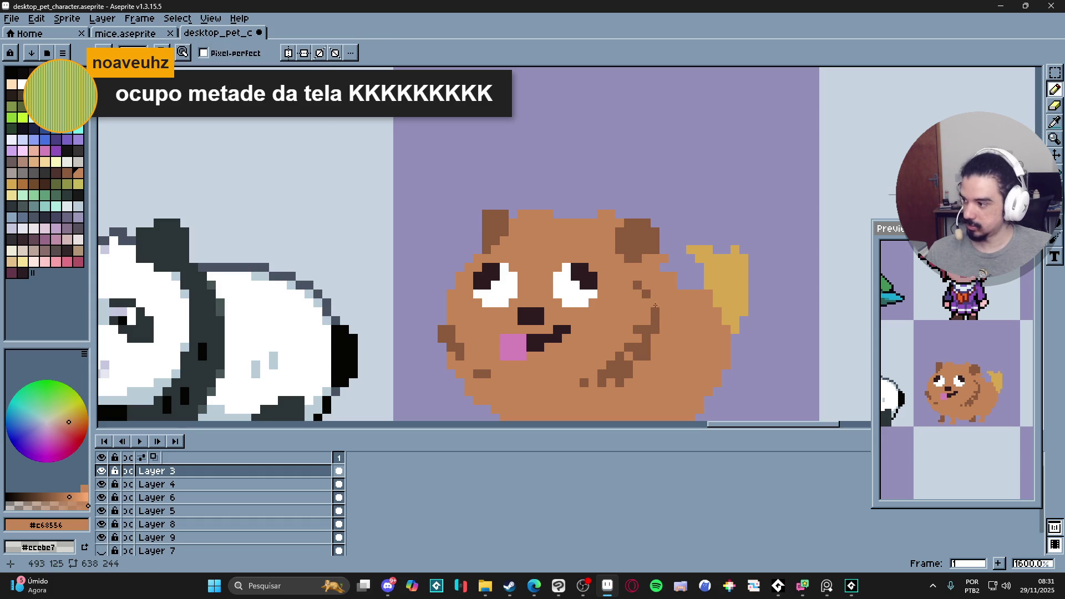
{"action": "scroll", "coordinate": [632, 327], "scroll_direction": "down", "scroll_amount": 3}
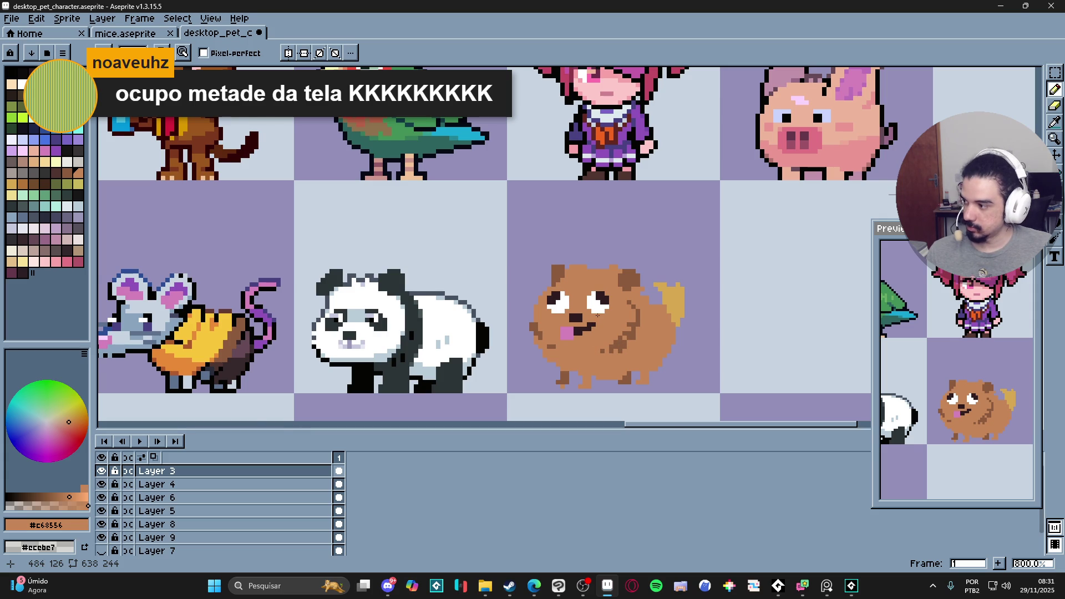
- Sample the dark eye and body brown colours and undo the edits to the right eye
{"action": "scroll", "coordinate": [602, 294], "scroll_direction": "up", "scroll_amount": 4}
{"action": "left_click", "coordinate": [588, 323], "text": "alt"}
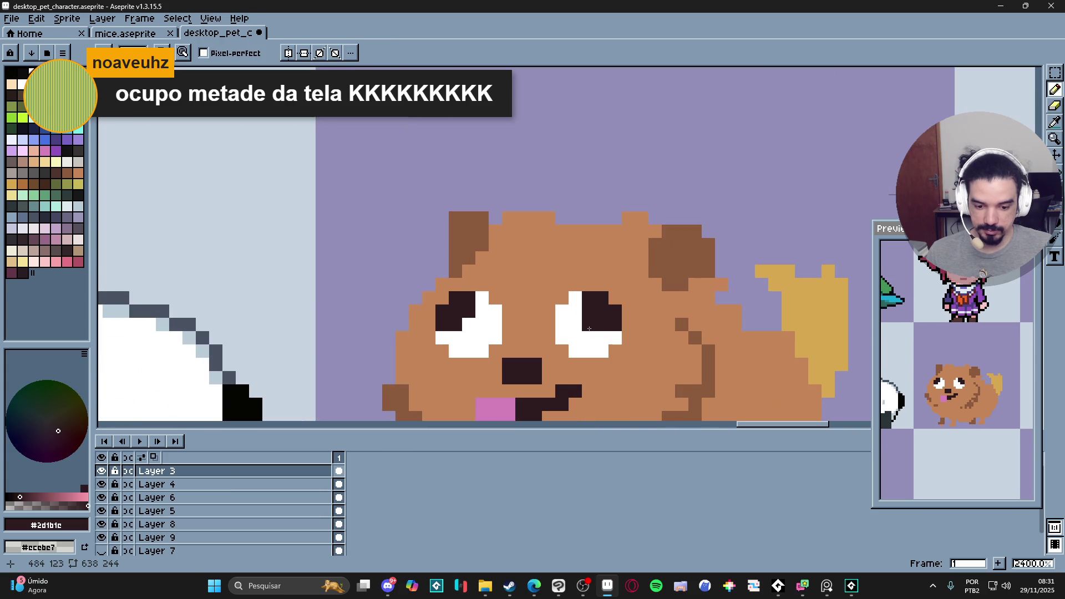
{"action": "scroll", "coordinate": [598, 341], "scroll_direction": "down", "scroll_amount": 3}
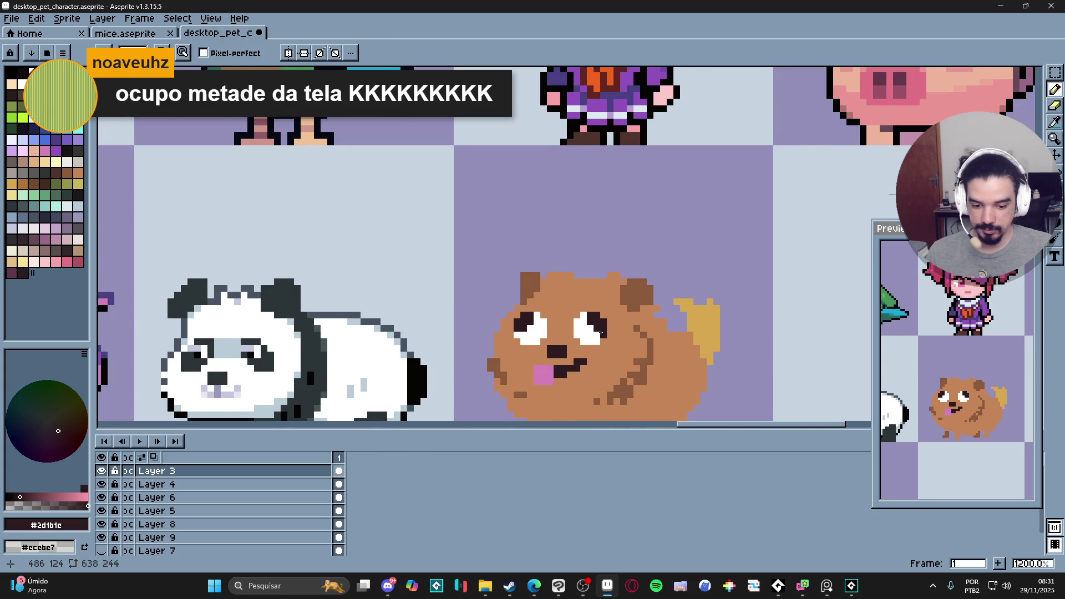
{"action": "scroll", "coordinate": [601, 333], "scroll_direction": "down", "scroll_amount": 2}
{"action": "scroll", "coordinate": [596, 344], "scroll_direction": "up", "scroll_amount": 5}
{"action": "left_click", "coordinate": [594, 368], "text": "alt"}
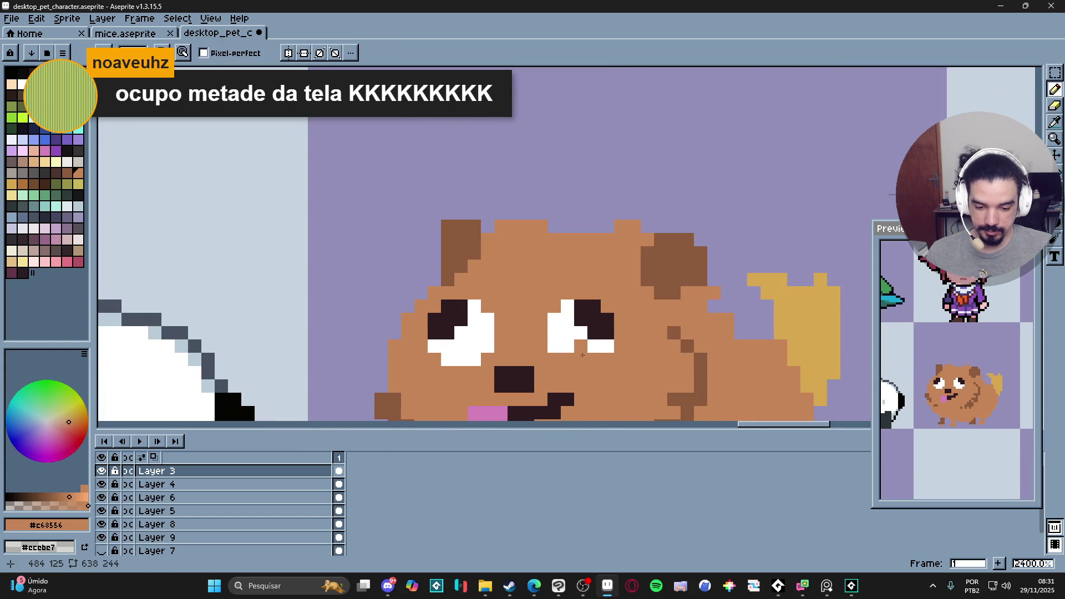
{"action": "key", "text": "ctrl+z"}
{"action": "key", "text": "ctrl+z"}
{"action": "key", "text": "ctrl+z"}
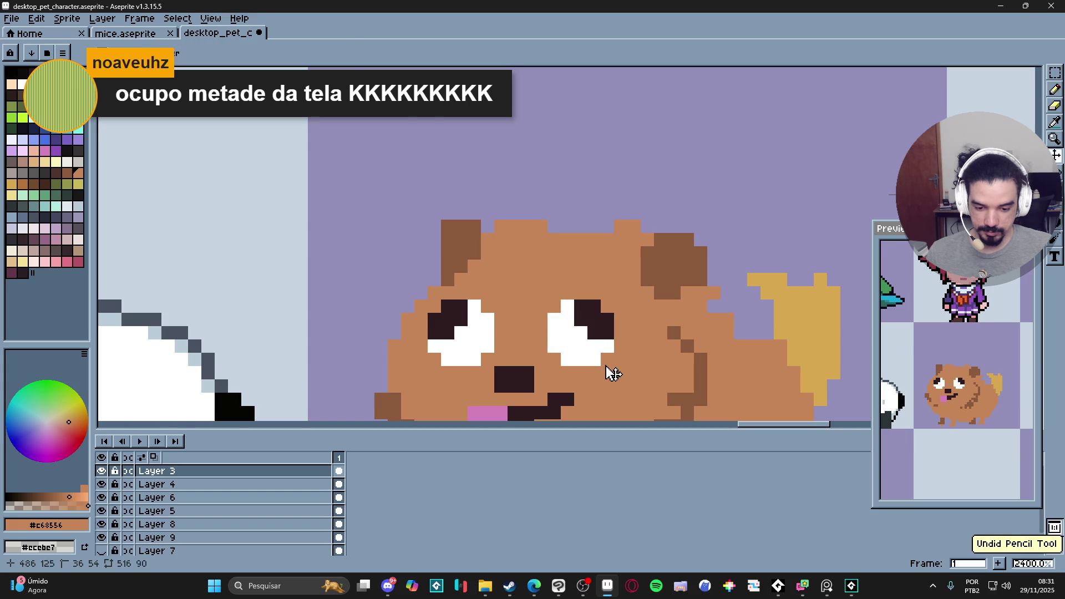
- Draw a brown line down from under the left eye and a dark pixel at the tongue's top-left
{"action": "scroll", "coordinate": [611, 372], "scroll_direction": "down", "scroll_amount": 5}
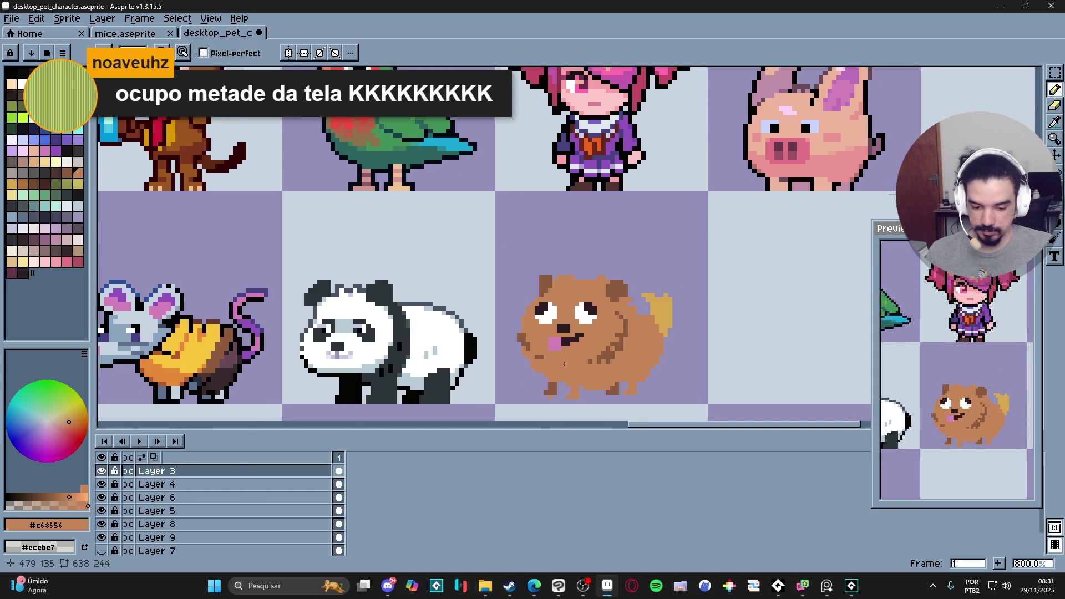
{"action": "scroll", "coordinate": [565, 364], "scroll_direction": "up", "scroll_amount": 5}
{"action": "left_click", "coordinate": [559, 285], "text": "alt"}
{"action": "left_click", "coordinate": [519, 306]}
{"action": "key", "text": "ctrl+z"}
{"action": "left_click", "coordinate": [639, 332], "text": "alt"}
{"action": "left_click", "coordinate": [506, 279]}
{"action": "left_click_drag", "start_coordinate": [509, 283], "coordinate": [506, 323]}
{"action": "left_click", "coordinate": [560, 319], "text": "alt"}
{"action": "left_click", "coordinate": [519, 319]}
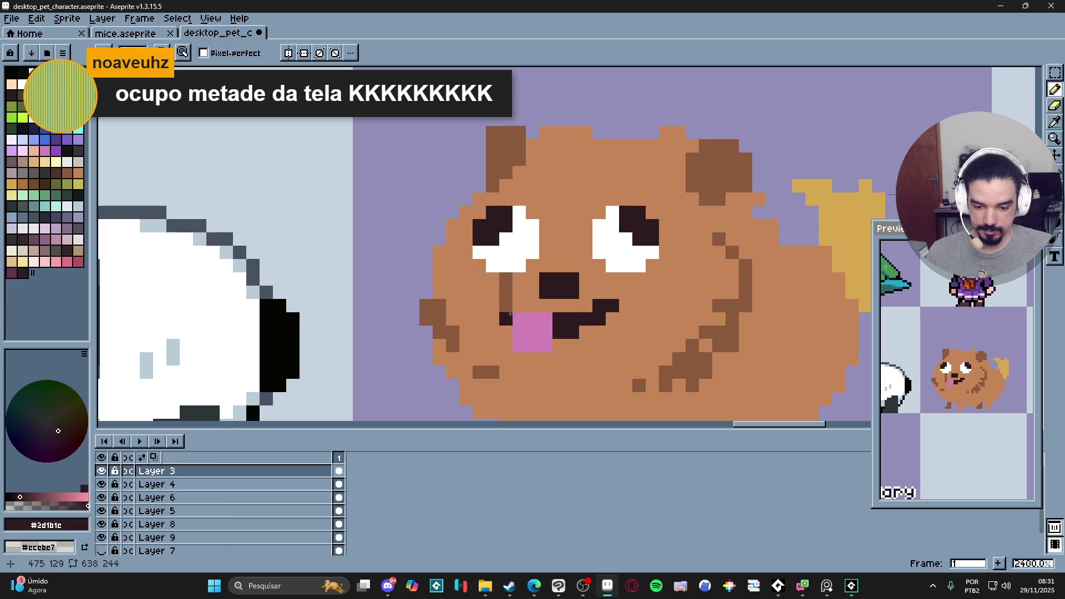
- Add dark pixels beside the tongue and below the left eye
{"action": "left_click", "coordinate": [508, 318]}
{"action": "left_click", "coordinate": [519, 293]}
{"action": "scroll", "coordinate": [518, 321], "scroll_direction": "down", "scroll_amount": 2}
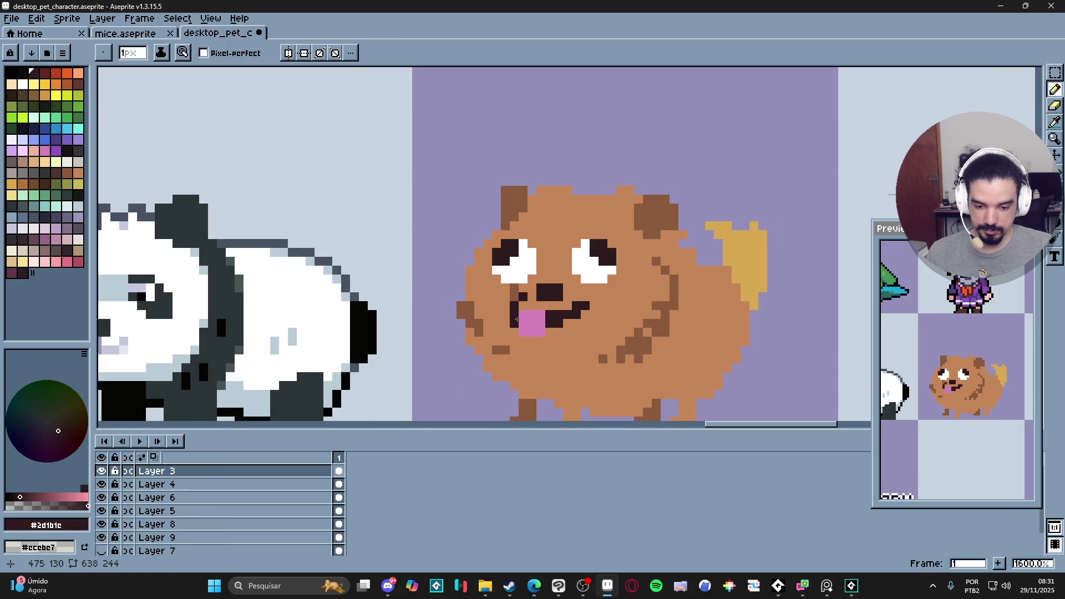
{"action": "scroll", "coordinate": [558, 335], "scroll_direction": "down", "scroll_amount": 3}
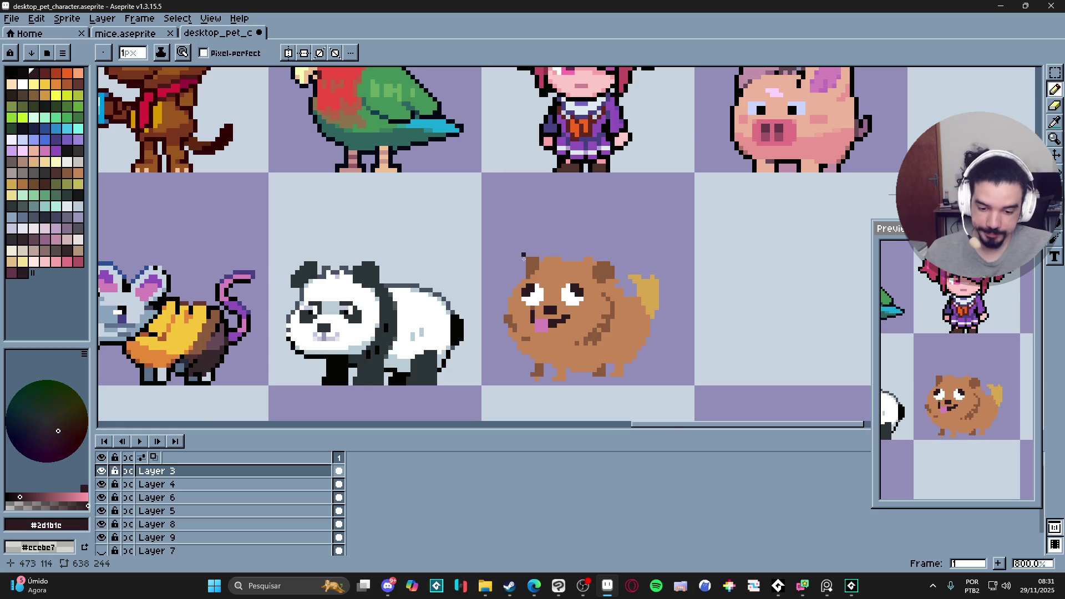
{"action": "scroll", "coordinate": [553, 318], "scroll_direction": "up", "scroll_amount": 3}
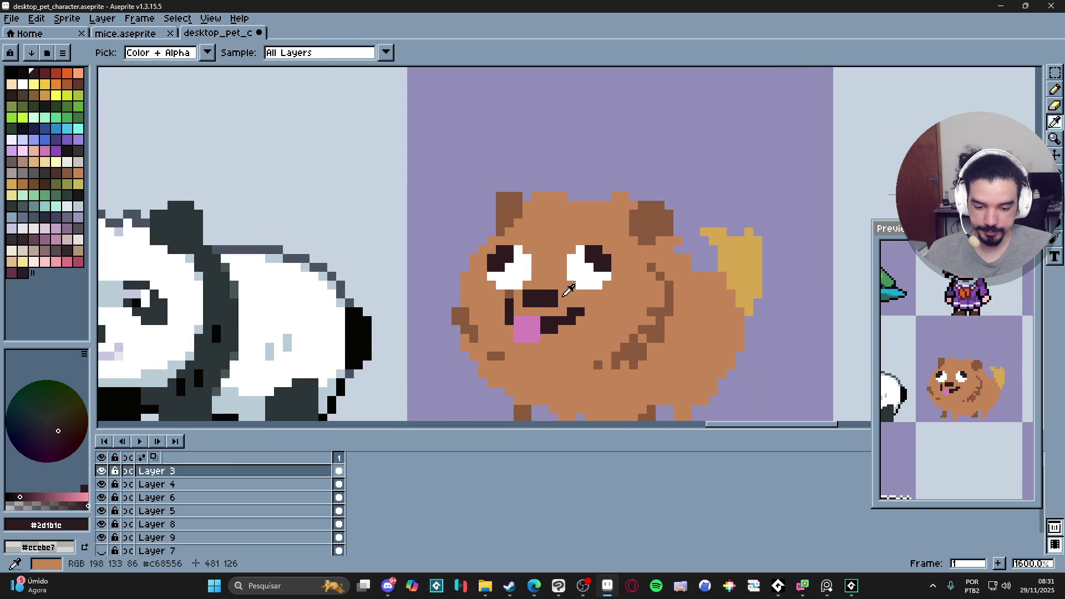
{"action": "left_click", "coordinate": [559, 297], "text": "alt"}
{"action": "scroll", "coordinate": [571, 342], "scroll_direction": "down", "scroll_amount": 3}
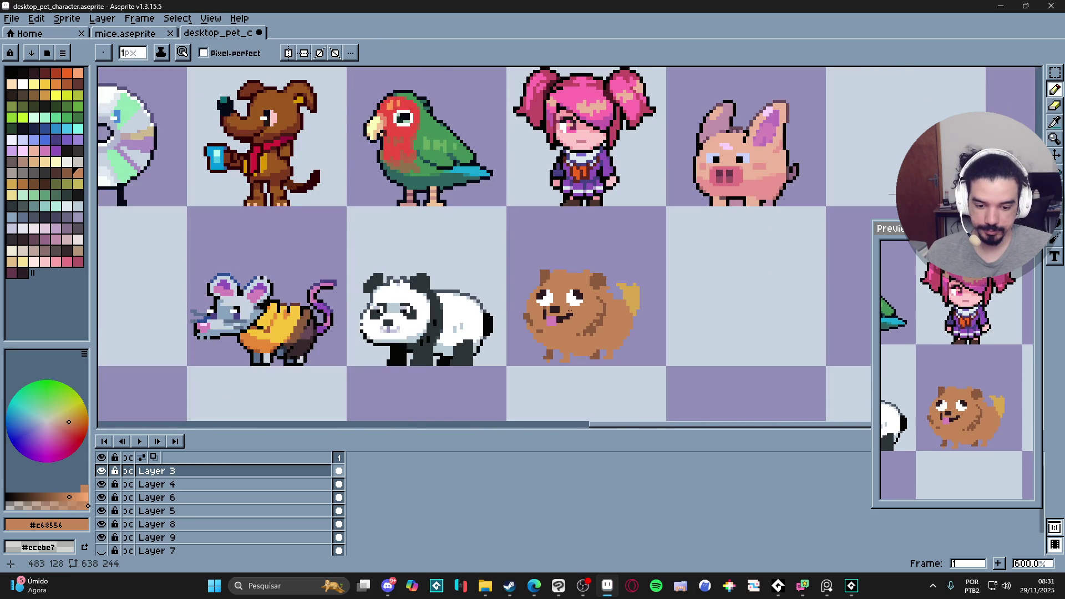
{"action": "scroll", "coordinate": [557, 346], "scroll_direction": "up", "scroll_amount": 3}
- Paint a dark-brown patch between the eyes with a 2px brush, then return to 1px
{"action": "key", "text": "plus"}
{"action": "left_click", "coordinate": [526, 285]}
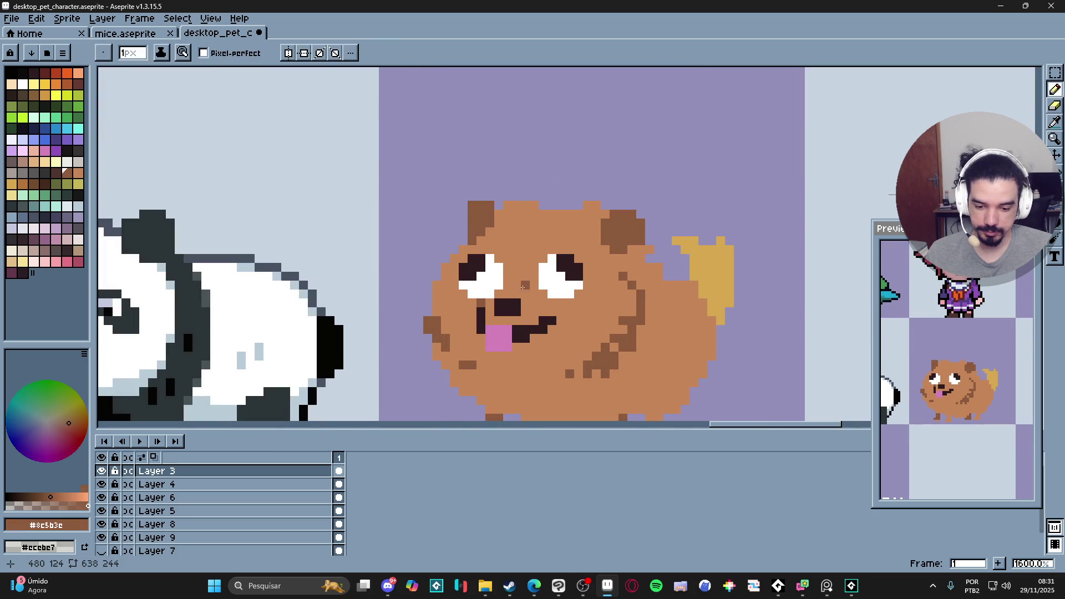
{"action": "left_click", "coordinate": [508, 280]}
{"action": "left_click", "coordinate": [535, 281]}
{"action": "left_click", "coordinate": [521, 268]}
{"action": "left_click", "coordinate": [507, 268]}
{"action": "left_click", "coordinate": [534, 270]}
{"action": "scroll", "coordinate": [534, 275], "scroll_direction": "down", "scroll_amount": 5}
{"action": "key", "text": "minus"}
- Add a small brown fur tuft at the upper-left edge of the dog's head
{"action": "scroll", "coordinate": [555, 336], "scroll_direction": "up", "scroll_amount": 3}
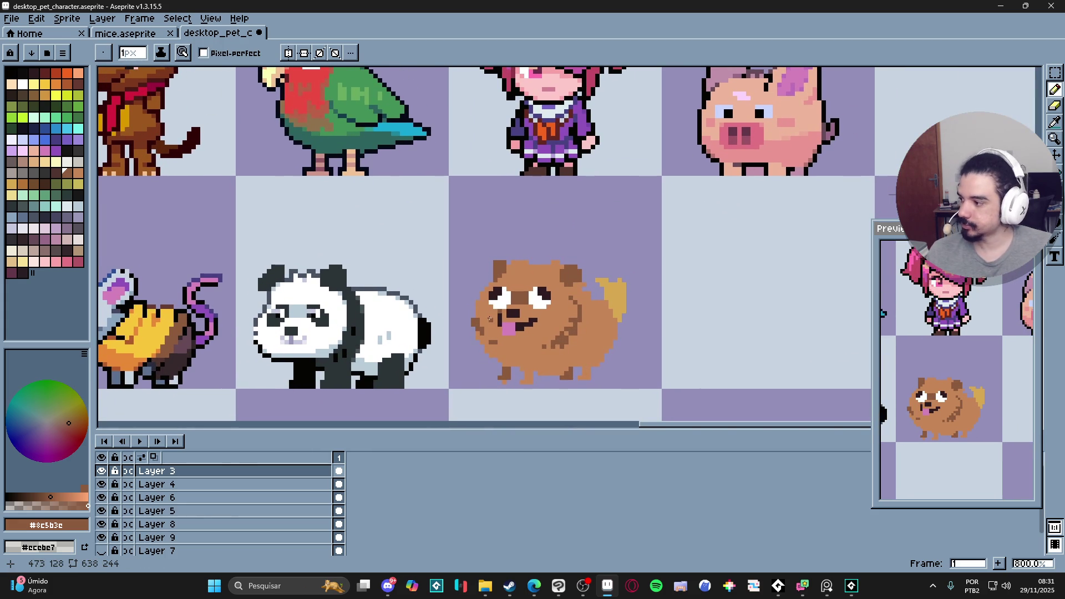
{"action": "scroll", "coordinate": [503, 331], "scroll_direction": "up", "scroll_amount": 3}
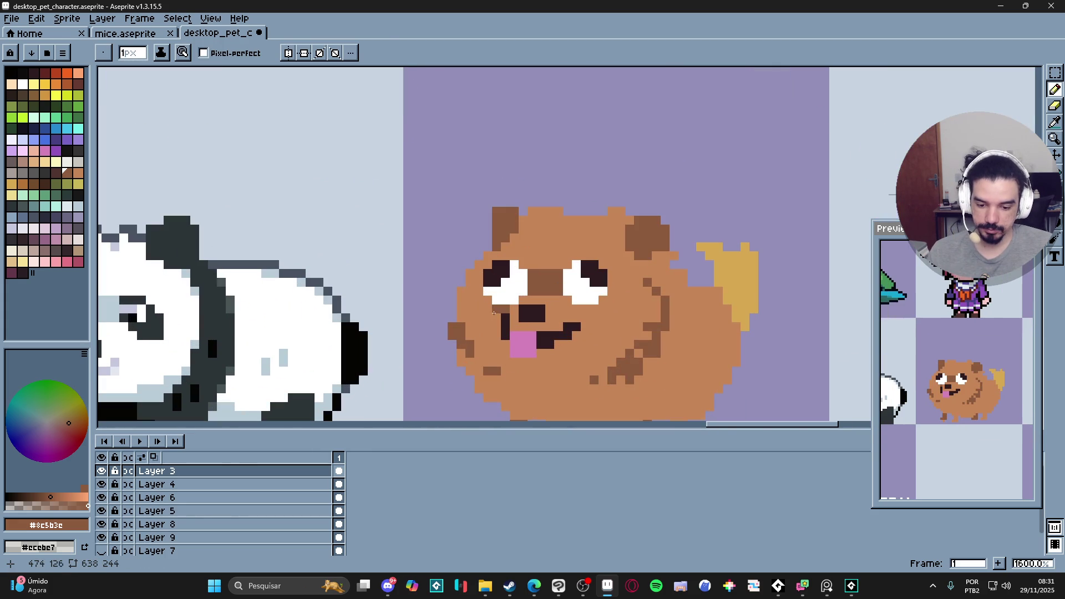
{"action": "scroll", "coordinate": [504, 314], "scroll_direction": "down", "scroll_amount": 1}
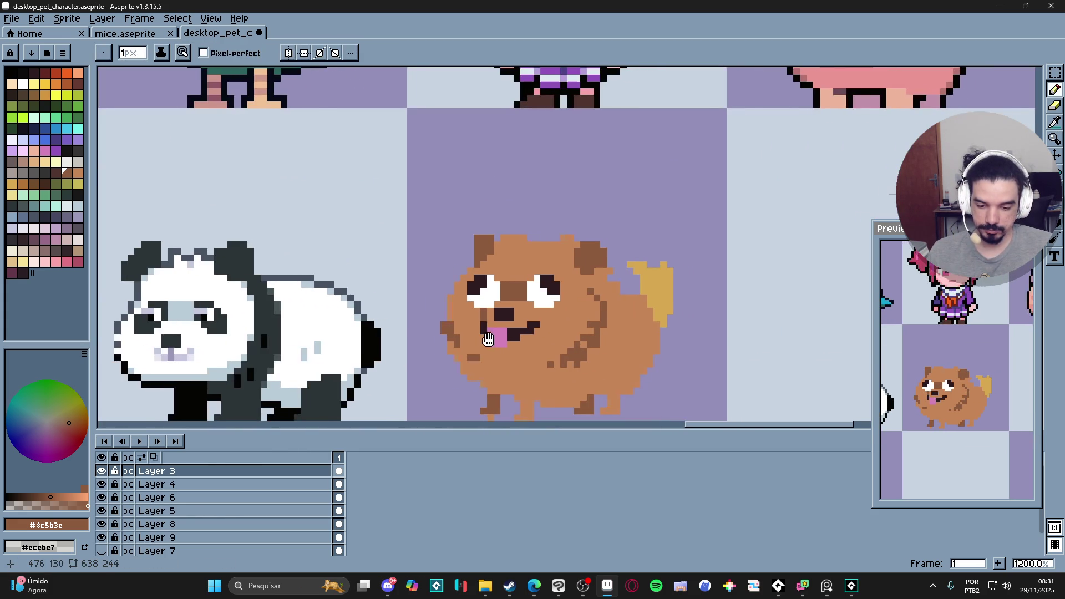
{"action": "scroll", "coordinate": [433, 270], "scroll_direction": "up", "scroll_amount": 1}
{"action": "left_click", "coordinate": [466, 286], "text": "alt"}
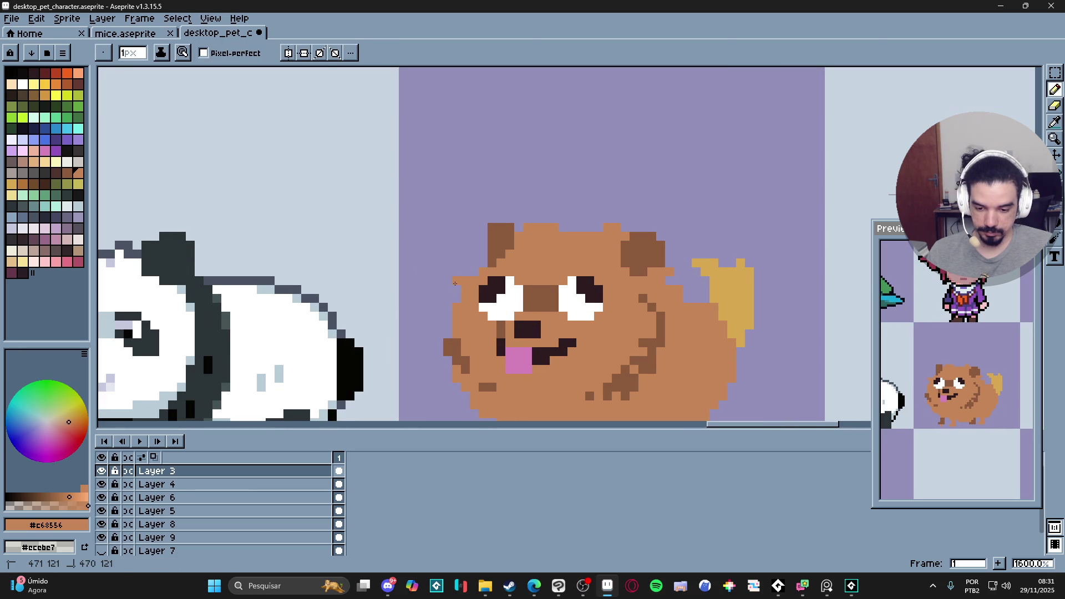
{"action": "left_click_drag", "start_coordinate": [460, 279], "coordinate": [439, 292]}
{"action": "scroll", "coordinate": [438, 292], "scroll_direction": "down", "scroll_amount": 3}
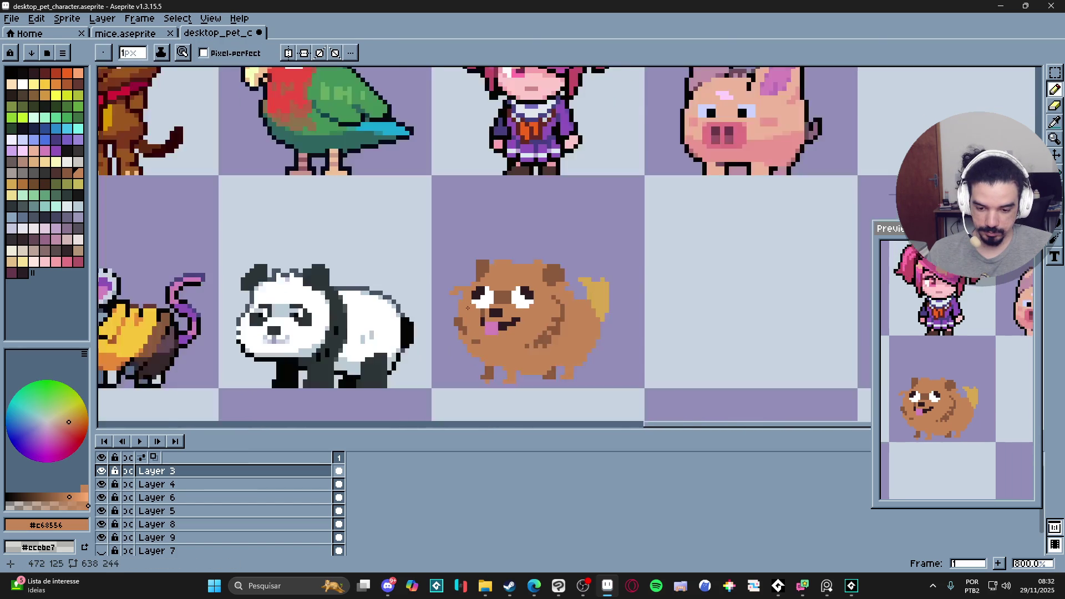
{"action": "scroll", "coordinate": [459, 308], "scroll_direction": "up", "scroll_amount": 2}
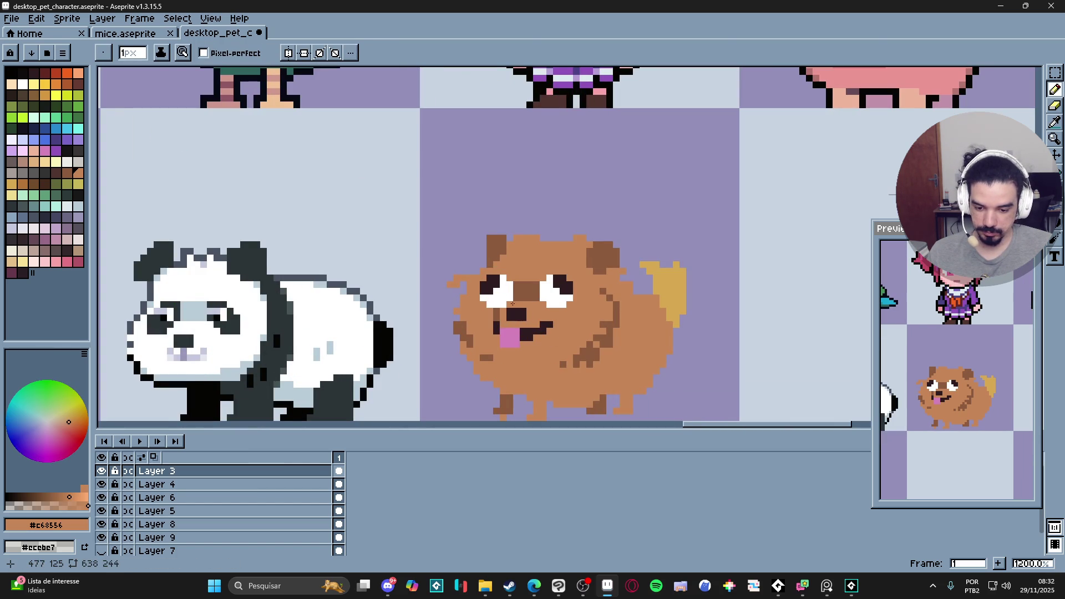
{"action": "key", "text": "ctrl+z"}
{"action": "key", "text": "ctrl+z"}
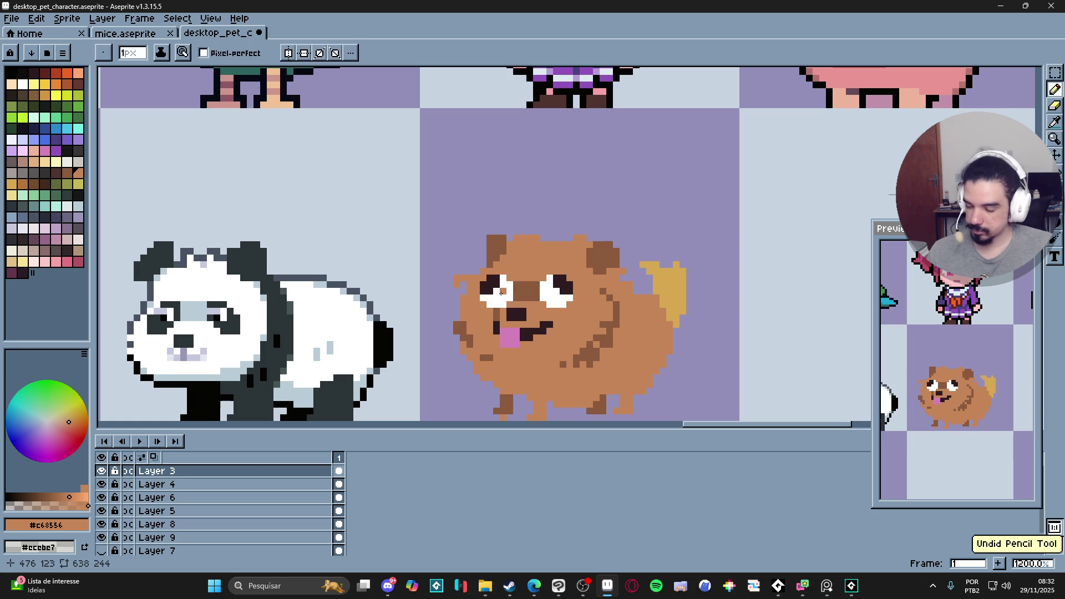
{"action": "key", "text": "ctrl+z"}
{"action": "scroll", "coordinate": [483, 256], "scroll_direction": "up", "scroll_amount": 1}
{"action": "left_click", "coordinate": [452, 292]}
{"action": "left_click", "coordinate": [450, 285]}
- Extend the fur tuft leftward, undoing a stray brown pixel beside the dog's head
{"action": "left_click", "coordinate": [441, 284]}
{"action": "left_click", "coordinate": [441, 322]}
{"action": "scroll", "coordinate": [494, 332], "scroll_direction": "down", "scroll_amount": 3}
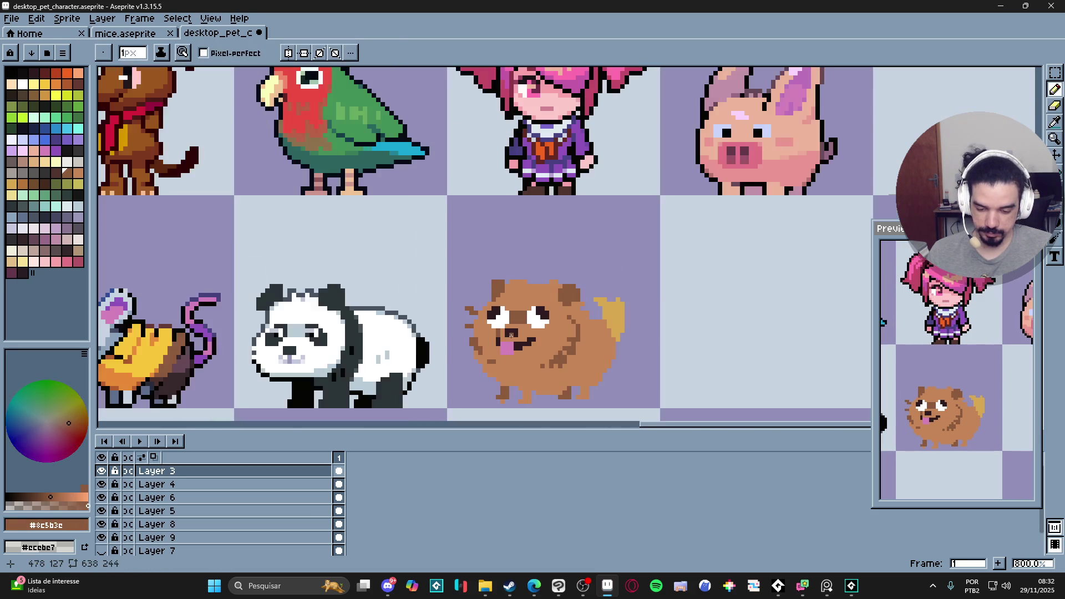
{"action": "key", "text": "ctrl+z"}
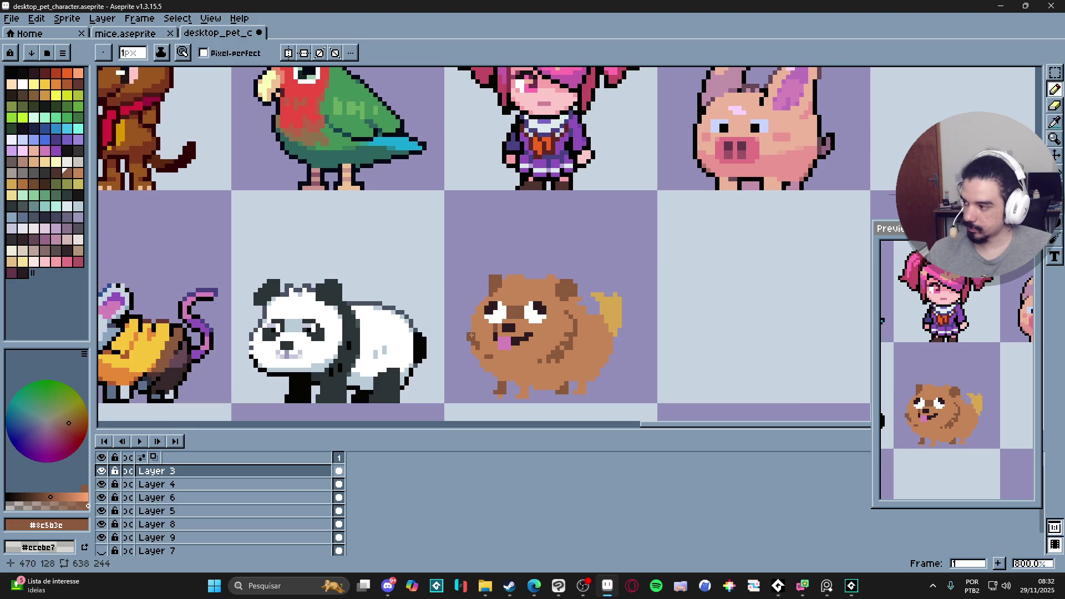
{"action": "scroll", "coordinate": [495, 313], "scroll_direction": "up", "scroll_amount": 2}
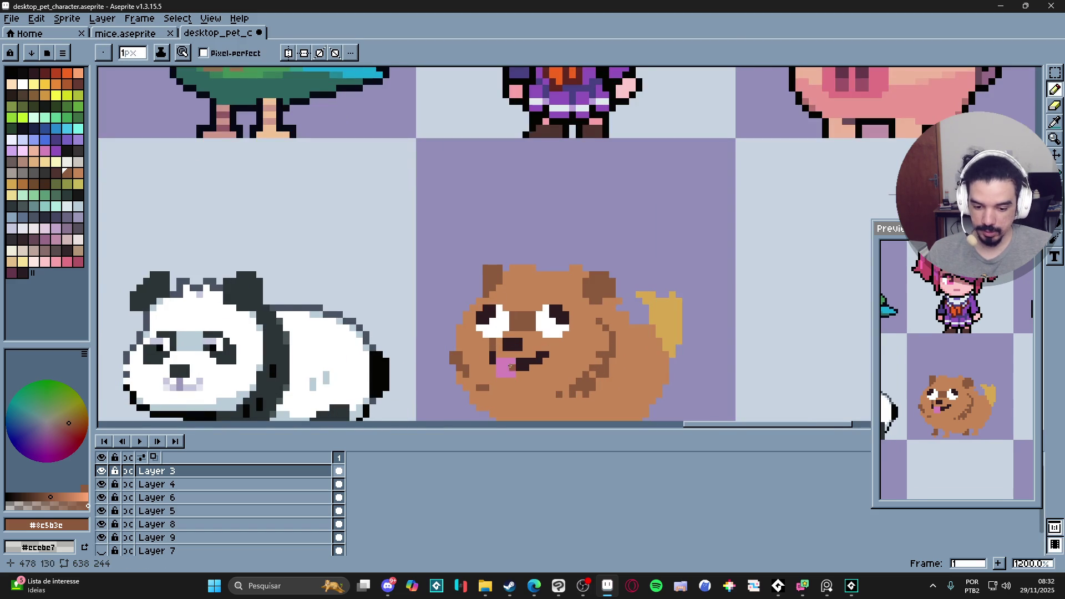
{"action": "scroll", "coordinate": [509, 364], "scroll_direction": "up", "scroll_amount": 1}
- Outline the top and left edge of the dog's left ear in the dark outline colour
{"action": "left_click", "coordinate": [510, 333], "text": "alt"}
{"action": "scroll", "coordinate": [504, 206], "scroll_direction": "up", "scroll_amount": 2}
{"action": "left_click", "coordinate": [502, 222]}
{"action": "mouse_move", "coordinate": [493, 221]}
{"action": "left_mouse_down"}
{"action": "mouse_move", "coordinate": [460, 221]}
{"action": "mouse_move", "coordinate": [452, 290]}
{"action": "left_mouse_up"}
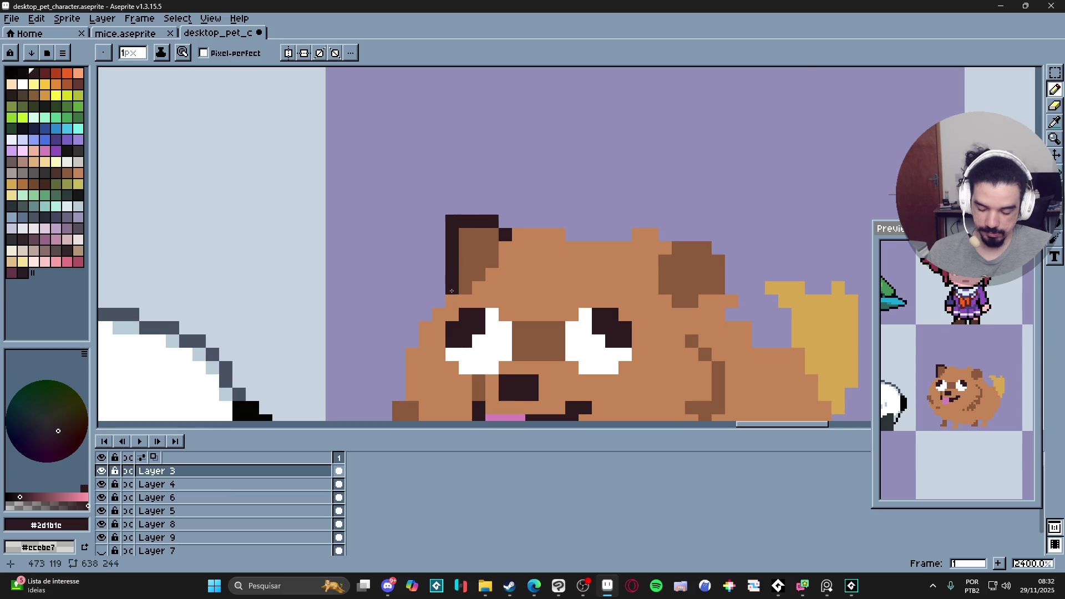
{"action": "scroll", "coordinate": [453, 293], "scroll_direction": "down", "scroll_amount": 5}
{"action": "scroll", "coordinate": [460, 300], "scroll_direction": "up", "scroll_amount": 3}
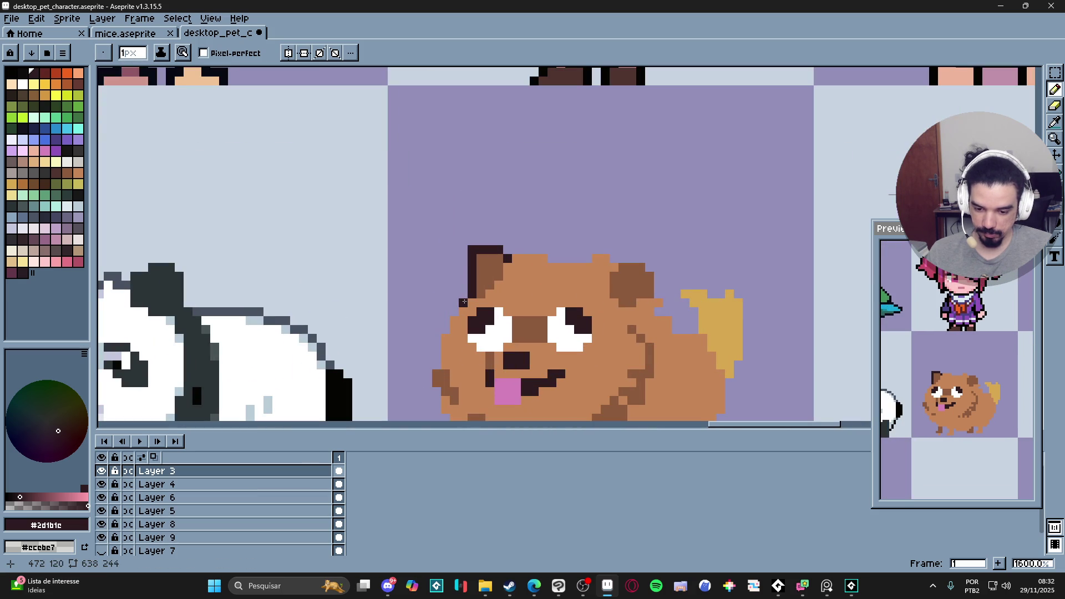
- Draw a 1px dark outline down the dog's left cheek
{"action": "mouse_move", "coordinate": [459, 309]}
{"action": "left_mouse_down"}
{"action": "mouse_move", "coordinate": [436, 331]}
{"action": "mouse_move", "coordinate": [437, 367]}
{"action": "left_mouse_up"}
{"action": "scroll", "coordinate": [441, 366], "scroll_direction": "down", "scroll_amount": 2}
{"action": "scroll", "coordinate": [441, 355], "scroll_direction": "up", "scroll_amount": 1}
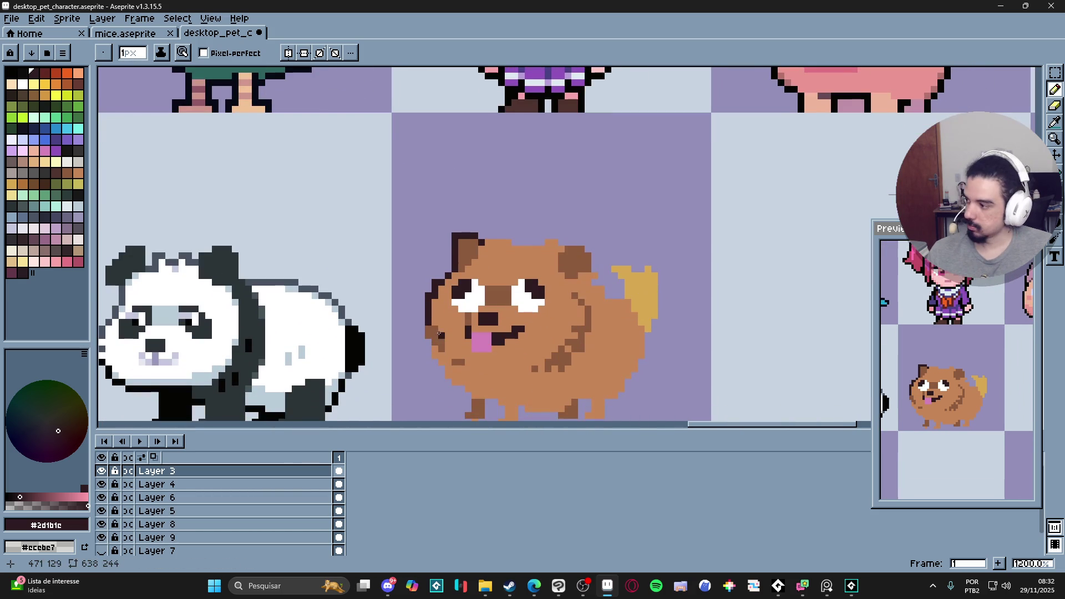
{"action": "scroll", "coordinate": [422, 321], "scroll_direction": "up", "scroll_amount": 1}
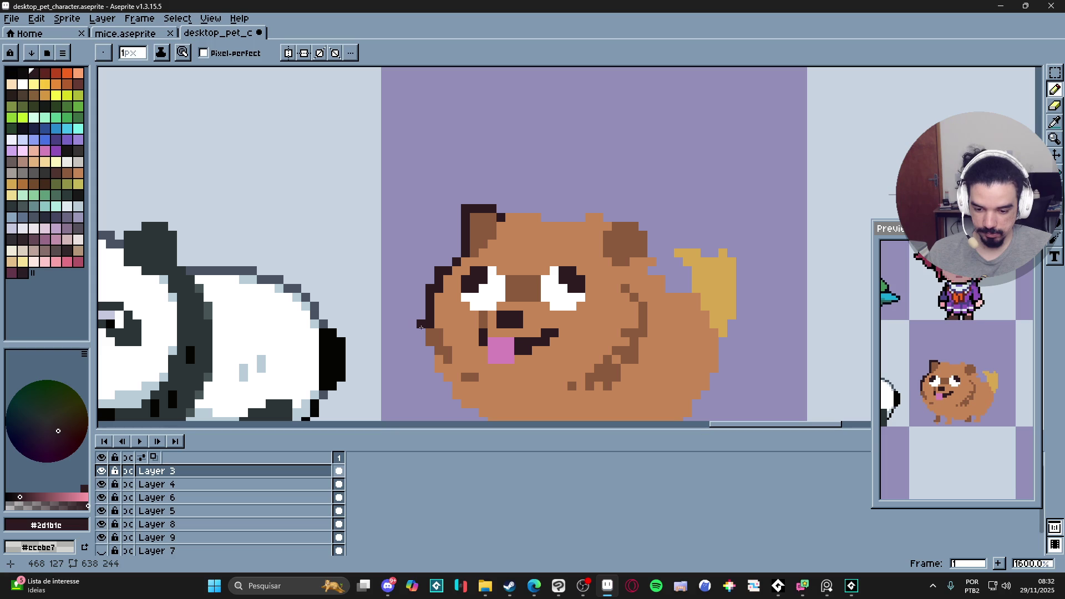
- Extend the cheek outline down below the tongue, zooming in and out to check it
{"action": "mouse_move", "coordinate": [421, 342]}
{"action": "left_mouse_down"}
{"action": "mouse_move", "coordinate": [449, 393]}
{"action": "mouse_move", "coordinate": [452, 364]}
{"action": "mouse_move", "coordinate": [466, 383]}
{"action": "left_mouse_up"}
{"action": "scroll", "coordinate": [455, 388], "scroll_direction": "down", "scroll_amount": 3}
{"action": "scroll", "coordinate": [466, 382], "scroll_direction": "down", "scroll_amount": 3}
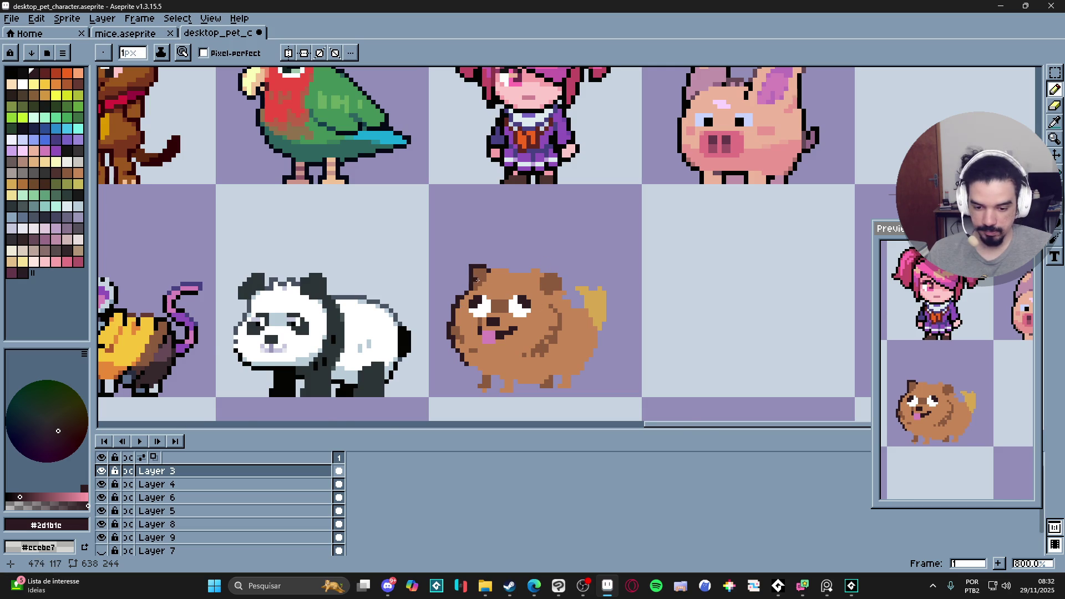
{"action": "scroll", "coordinate": [460, 305], "scroll_direction": "up", "scroll_amount": 3}
{"action": "scroll", "coordinate": [473, 287], "scroll_direction": "down", "scroll_amount": 3}
{"action": "scroll", "coordinate": [473, 287], "scroll_direction": "up", "scroll_amount": 3}
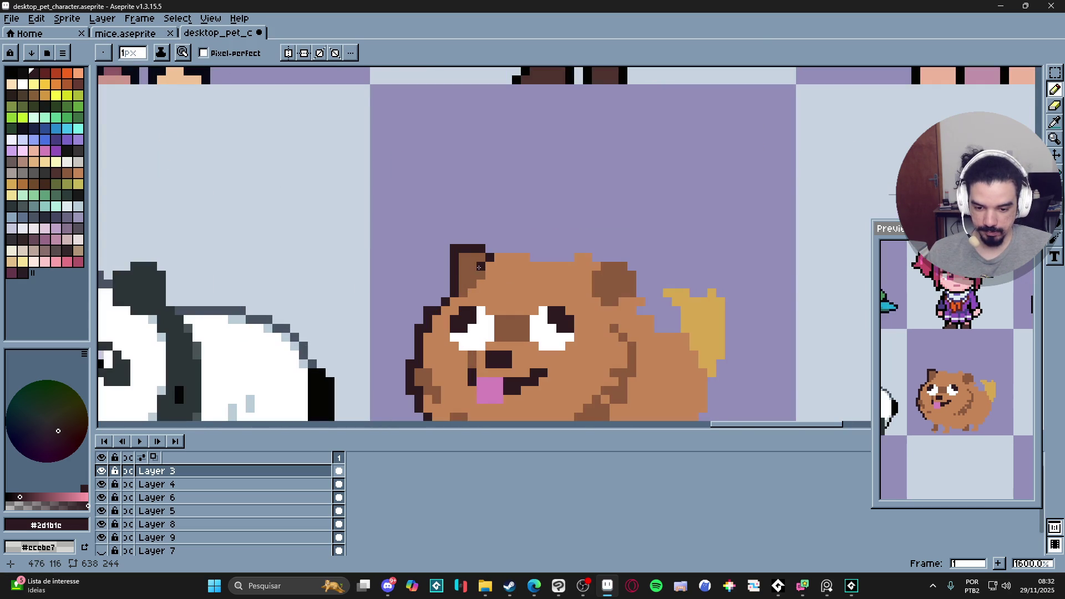
{"action": "scroll", "coordinate": [480, 275], "scroll_direction": "down", "scroll_amount": 3}
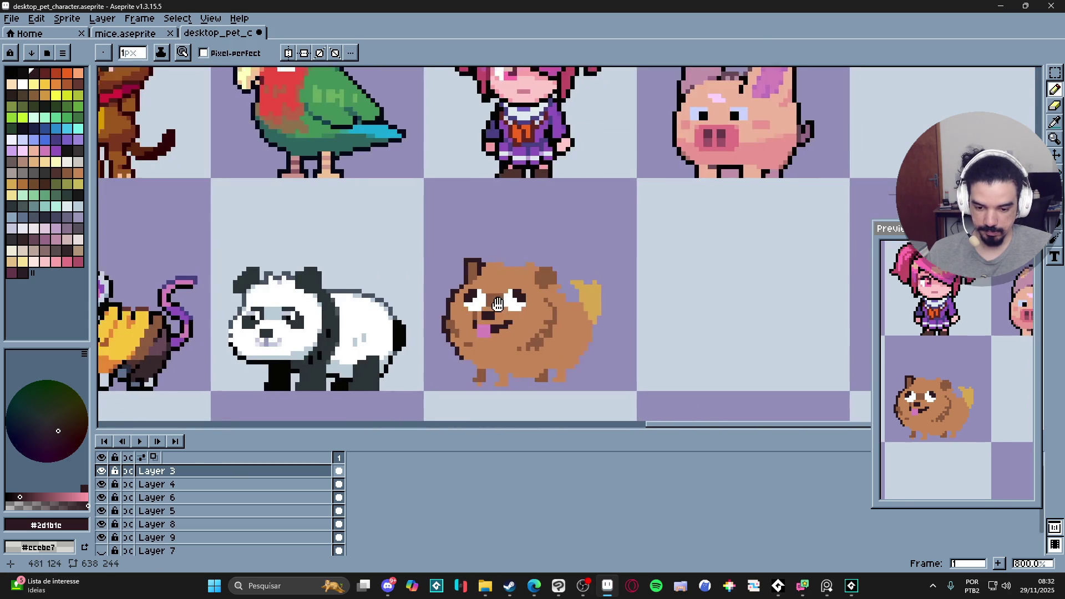
{"action": "scroll", "coordinate": [478, 263], "scroll_direction": "up", "scroll_amount": 3}
{"action": "scroll", "coordinate": [478, 263], "scroll_direction": "down", "scroll_amount": 1}
{"action": "scroll", "coordinate": [445, 360], "scroll_direction": "up", "scroll_amount": 1}
{"action": "left_click", "coordinate": [738, 211], "text": "alt"}
{"action": "key", "text": "plus"}
- Paint a gold fur stripe along the dog's lower left cheek and chin
{"action": "left_click", "coordinate": [520, 319]}
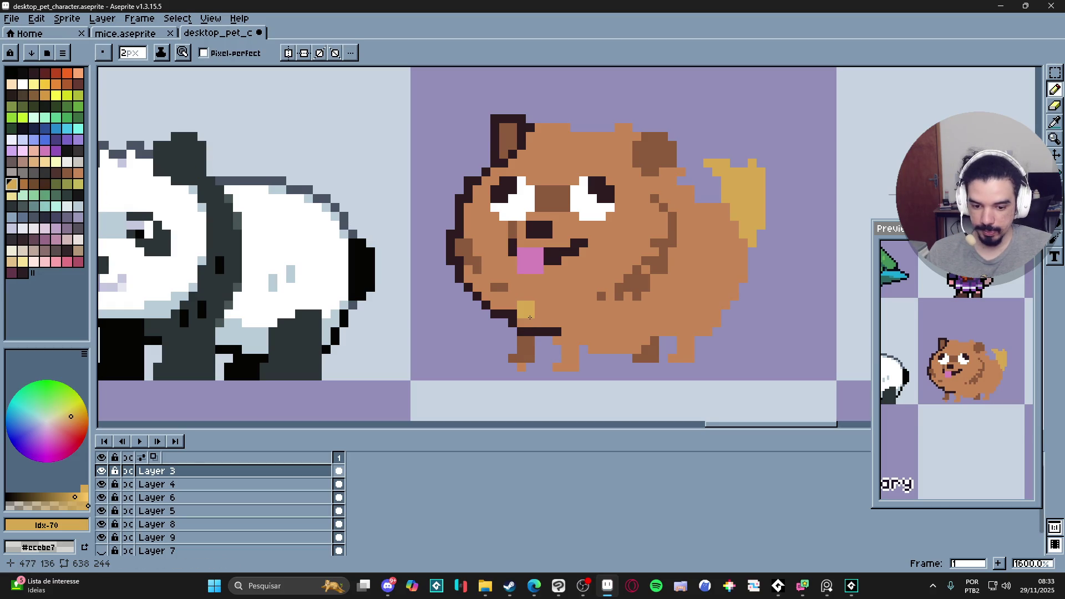
{"action": "left_click", "coordinate": [494, 300]}
{"action": "key", "text": "minus"}
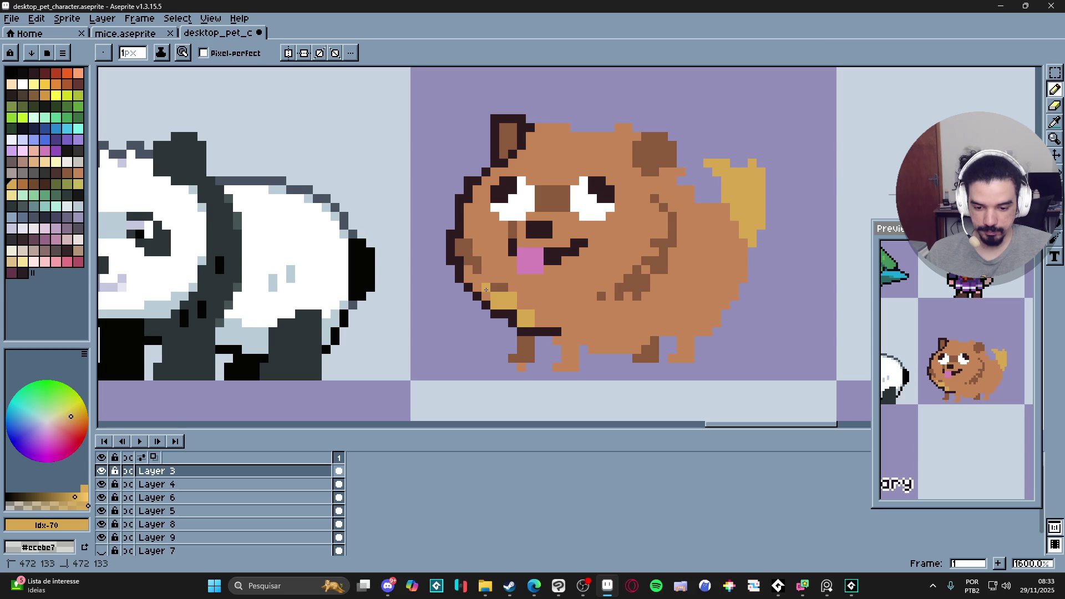
{"action": "mouse_move", "coordinate": [476, 283]}
{"action": "left_mouse_down"}
{"action": "mouse_move", "coordinate": [468, 270]}
{"action": "mouse_move", "coordinate": [482, 279]}
{"action": "left_mouse_up"}
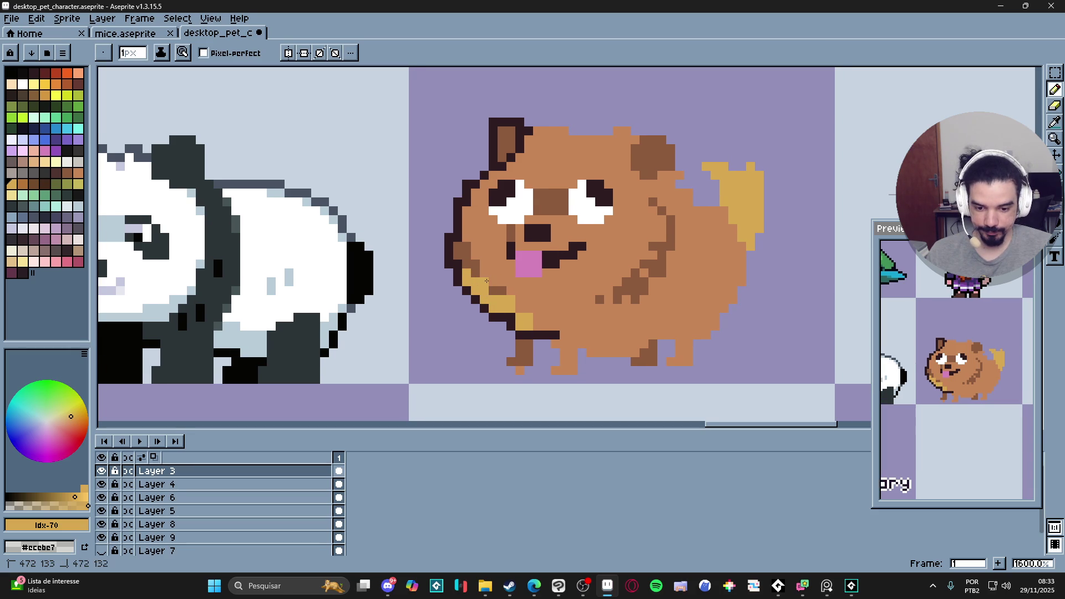
{"action": "left_click", "coordinate": [511, 291]}
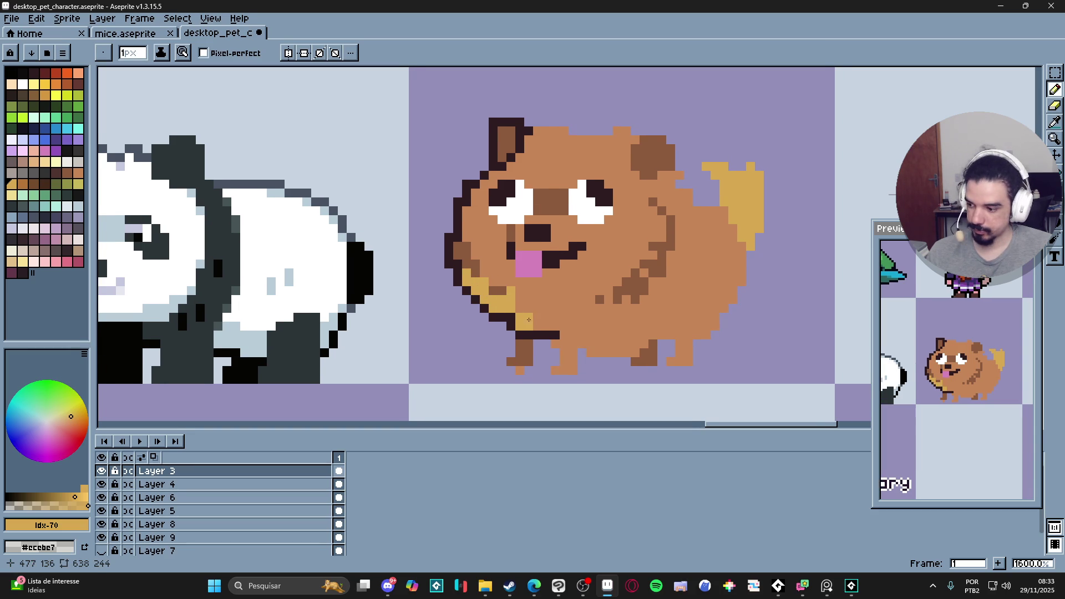
{"action": "left_click_drag", "start_coordinate": [528, 318], "coordinate": [520, 318]}
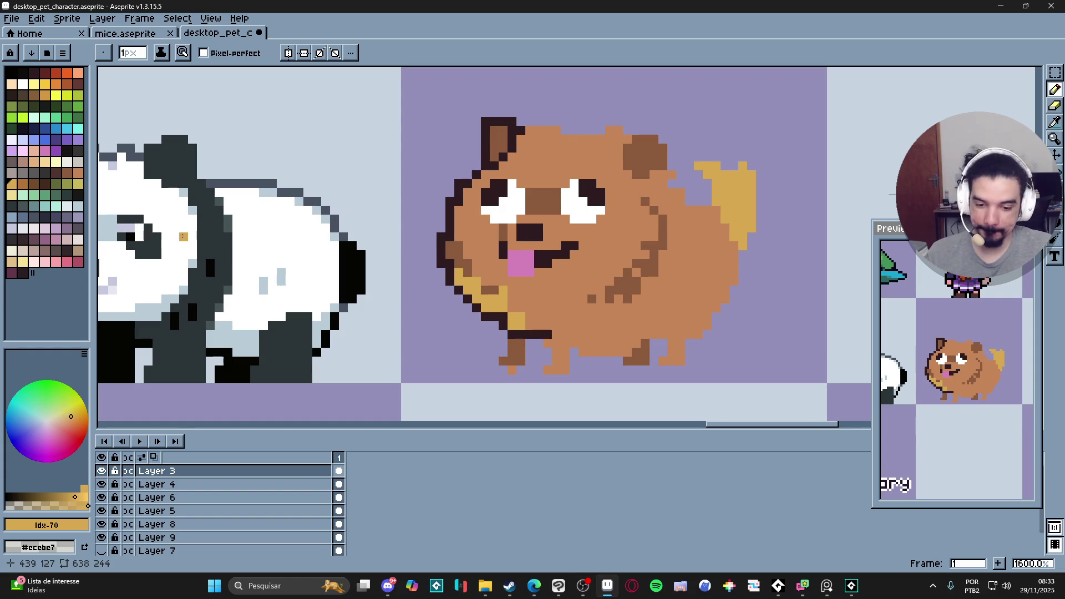
{"action": "left_click", "coordinate": [537, 334]}
{"action": "left_click", "coordinate": [519, 316], "text": "alt"}
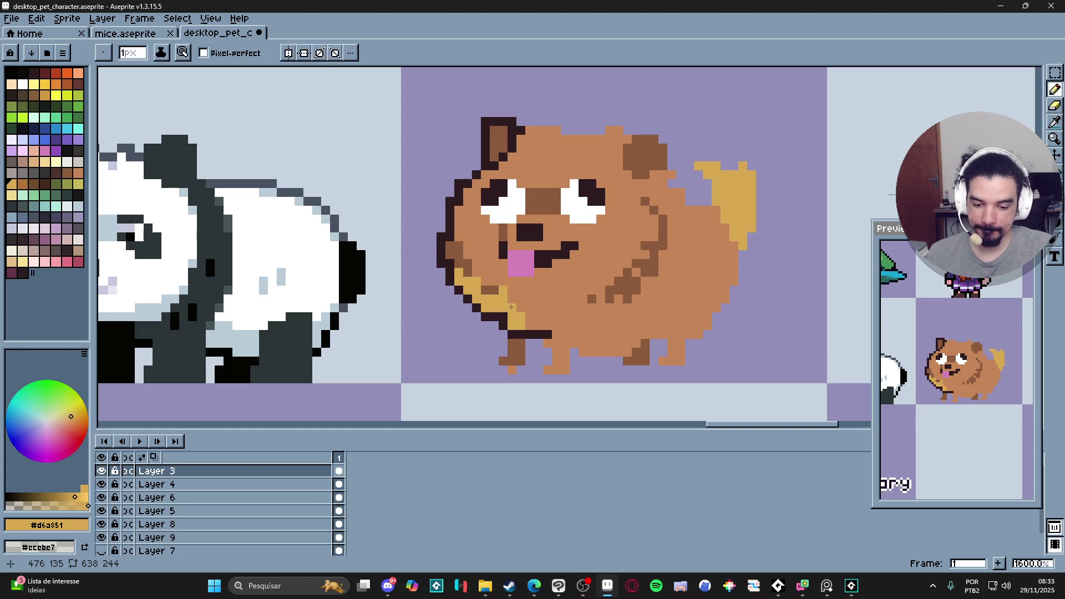
- Trace a dark outline across the top of the dog's head around the right ear
{"action": "left_click_drag", "start_coordinate": [548, 211], "coordinate": [519, 225]}
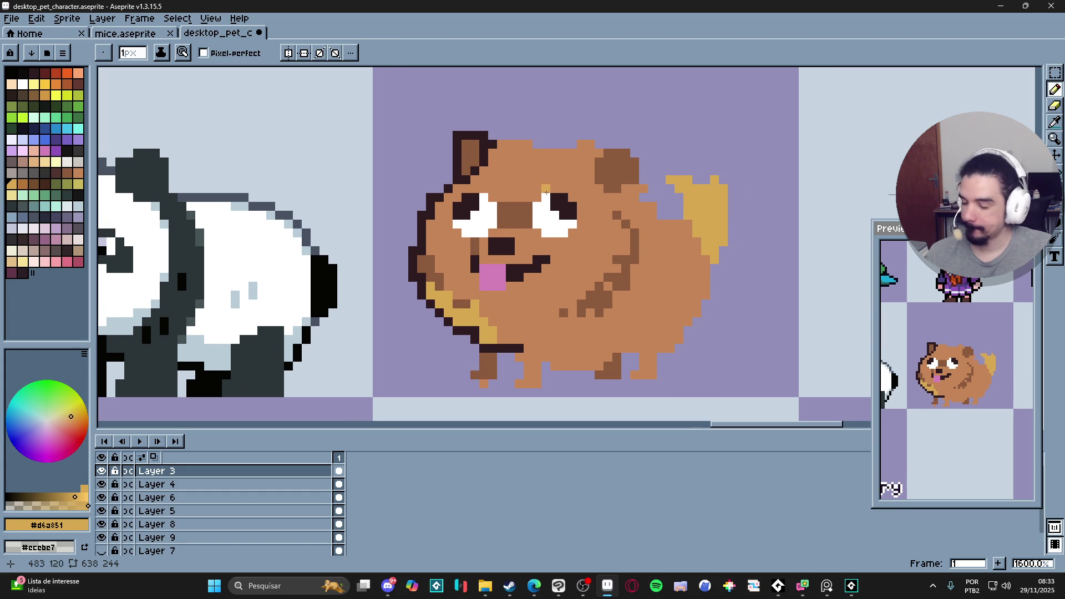
{"action": "left_click", "coordinate": [498, 144], "text": "alt"}
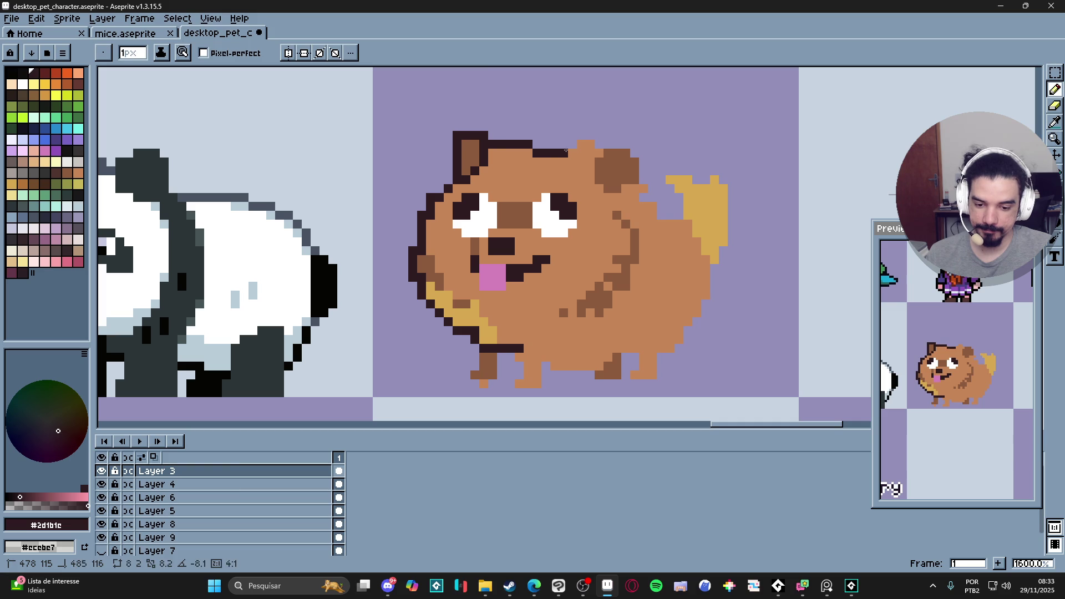
{"action": "left_click", "coordinate": [563, 152], "text": "shift"}
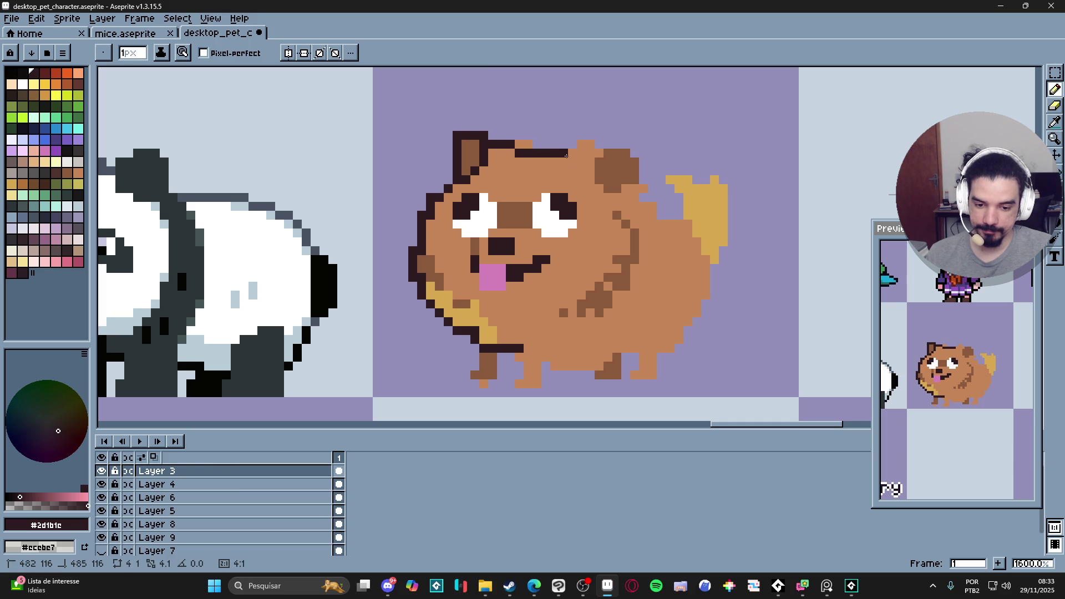
{"action": "left_click", "coordinate": [596, 142], "text": "shift"}
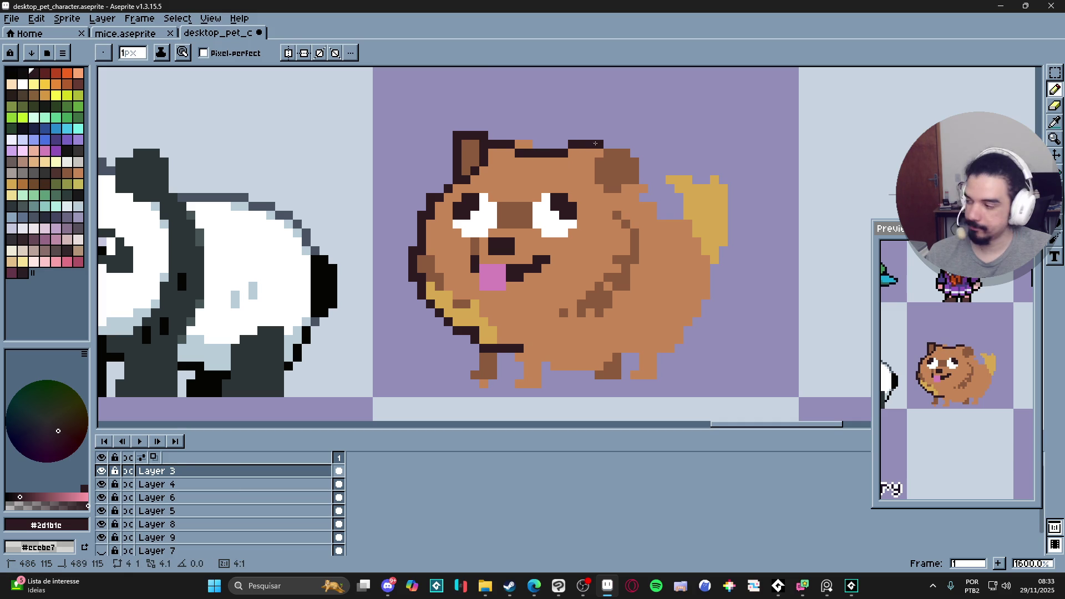
{"action": "mouse_move", "coordinate": [604, 143]}
{"action": "left_mouse_down"}
{"action": "mouse_move", "coordinate": [644, 152]}
{"action": "mouse_move", "coordinate": [643, 183]}
{"action": "left_mouse_up"}
{"action": "left_click", "coordinate": [640, 168]}
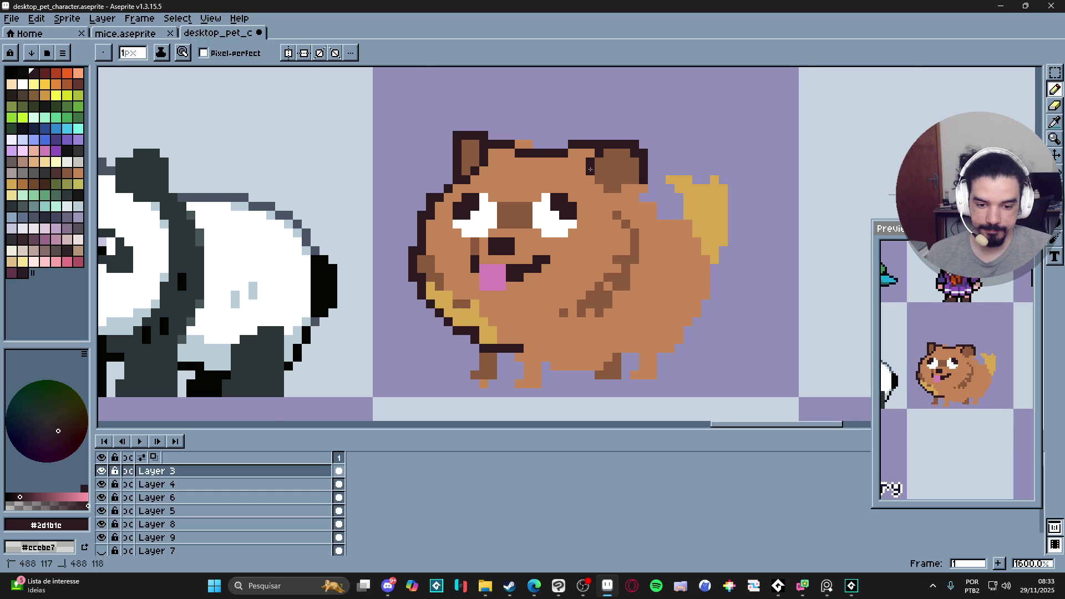
{"action": "scroll", "coordinate": [600, 180], "scroll_direction": "down", "scroll_amount": 2}
{"action": "scroll", "coordinate": [625, 199], "scroll_direction": "up", "scroll_amount": 1}
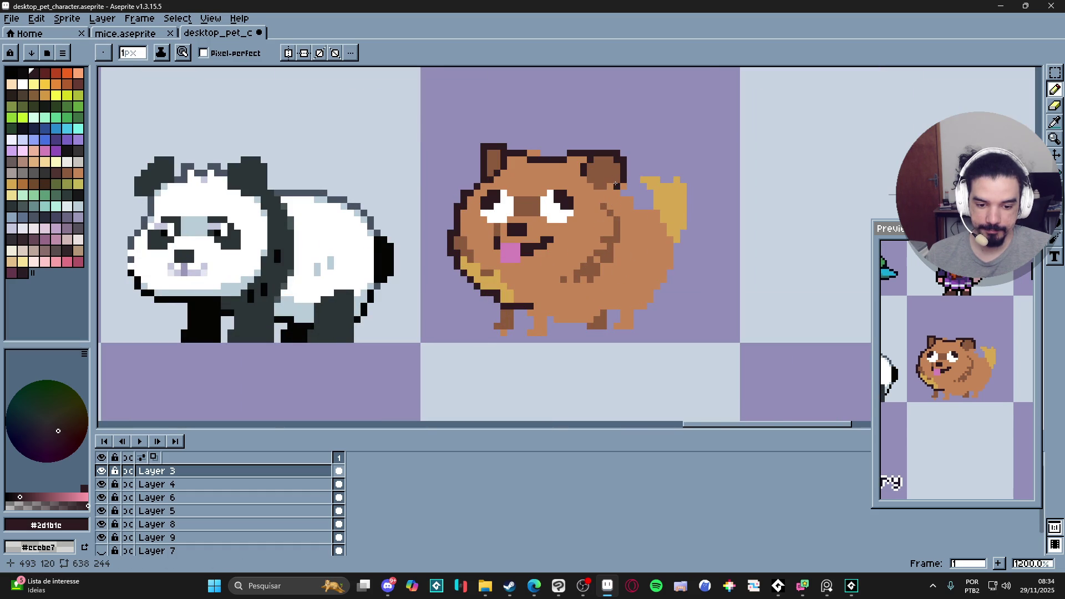
- Draw a dark outline stroke down the dog's front leg
{"action": "key", "text": "b"}
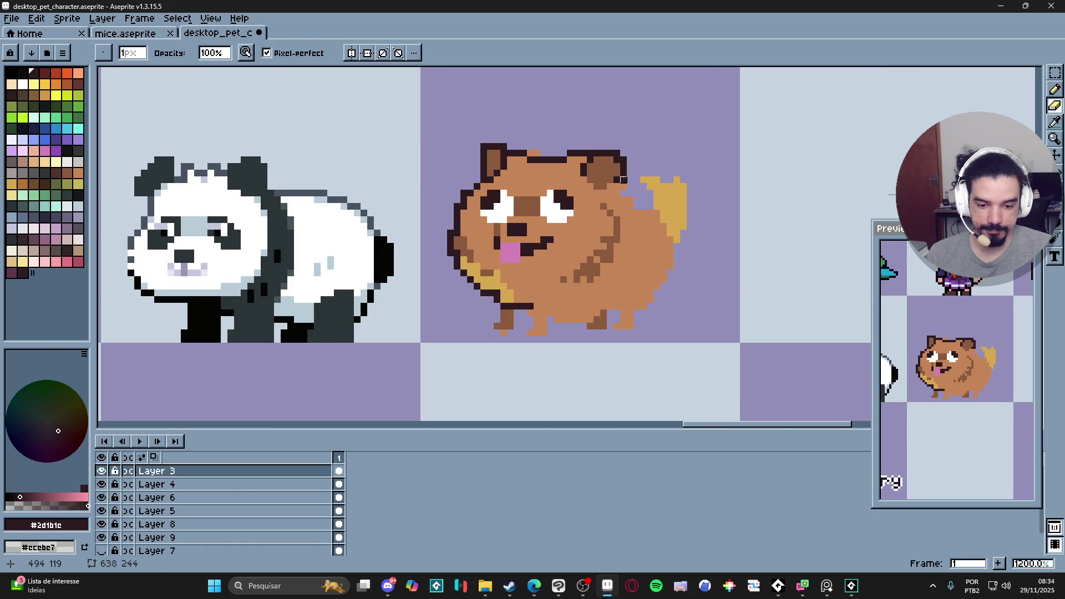
{"action": "scroll", "coordinate": [610, 222], "scroll_direction": "down", "scroll_amount": 2}
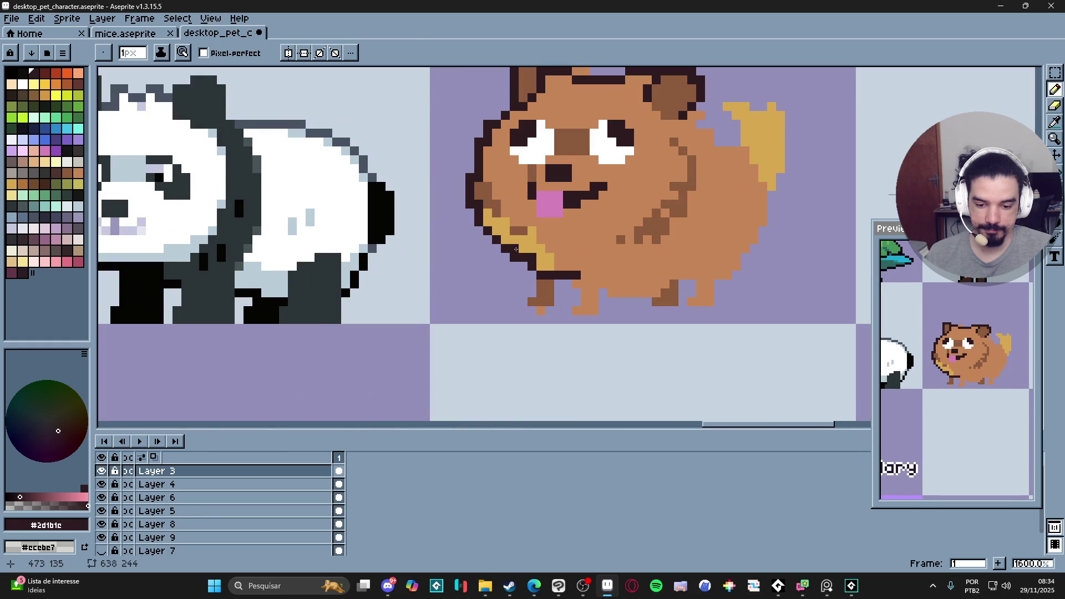
{"action": "scroll", "coordinate": [506, 264], "scroll_direction": "down", "scroll_amount": 3}
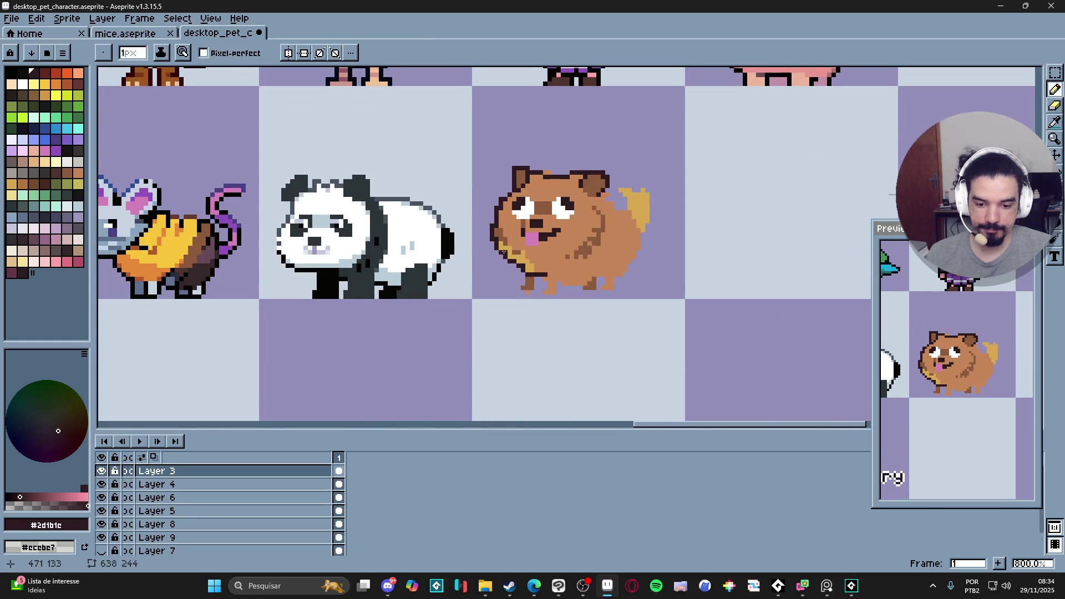
{"action": "left_click_drag", "start_coordinate": [501, 261], "coordinate": [488, 263]}
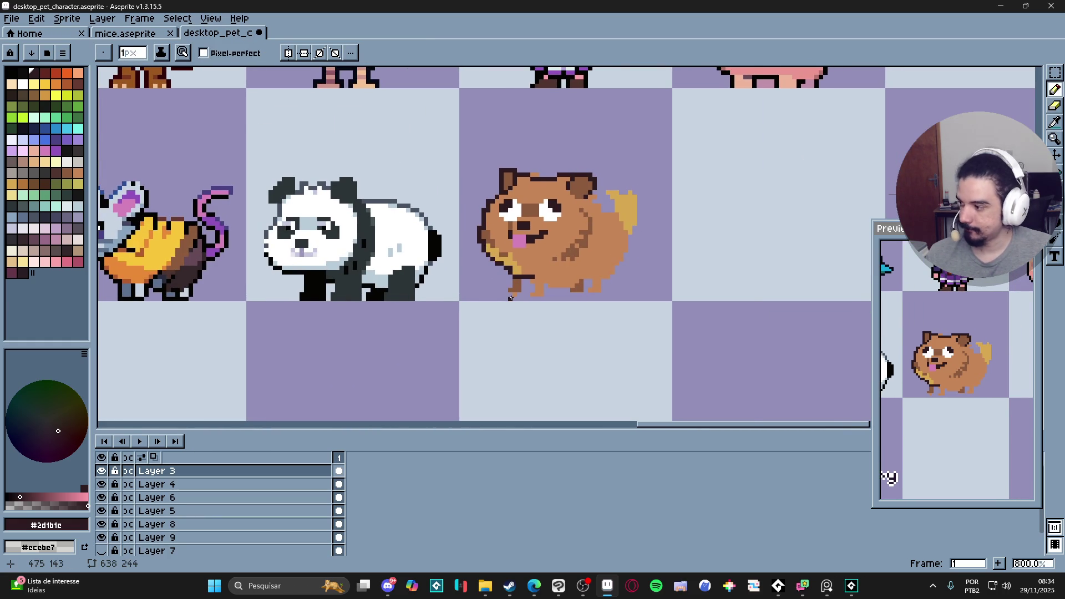
{"action": "scroll", "coordinate": [511, 298], "scroll_direction": "up", "scroll_amount": 2}
{"action": "left_click_drag", "start_coordinate": [510, 262], "coordinate": [503, 289]}
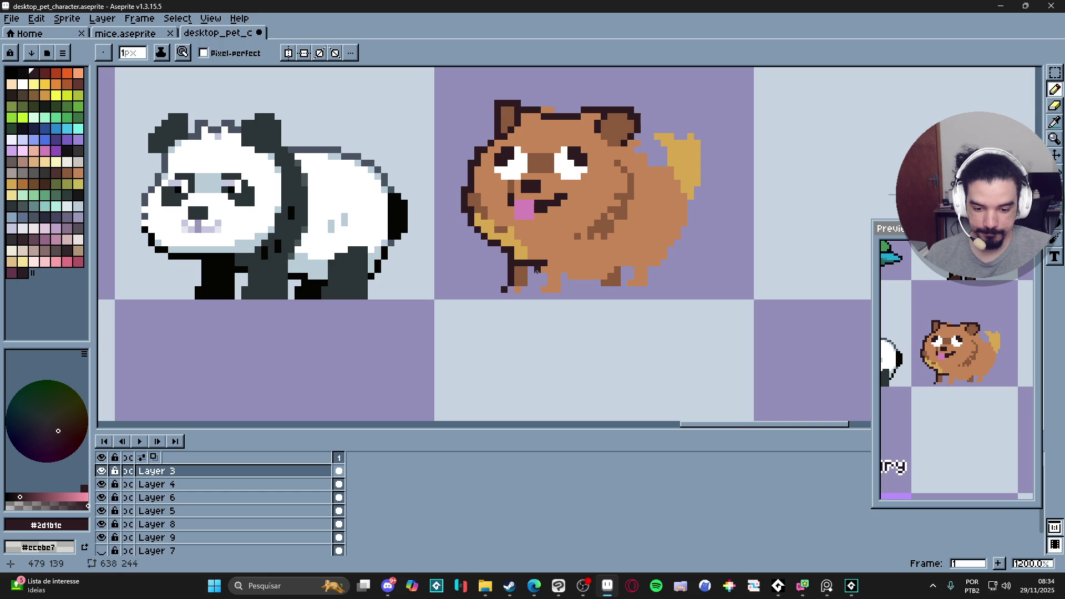
- Select a small strip of foot pixels with the rectangular marquee and move them into place
{"action": "left_click", "coordinate": [518, 277], "text": "alt"}
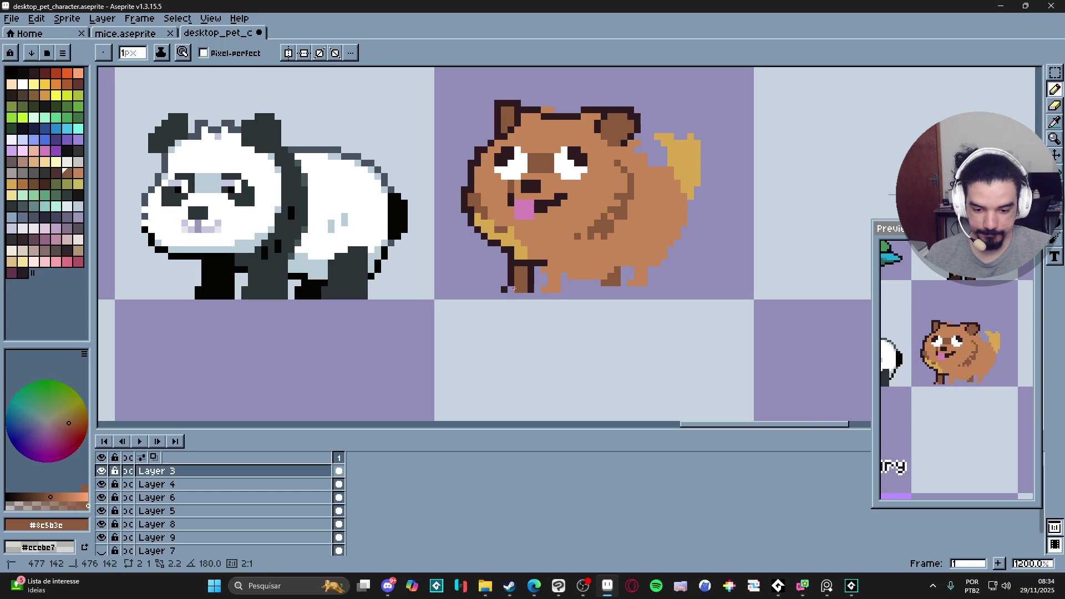
{"action": "scroll", "coordinate": [509, 289], "scroll_direction": "down", "scroll_amount": 3}
{"action": "scroll", "coordinate": [502, 287], "scroll_direction": "up", "scroll_amount": 3}
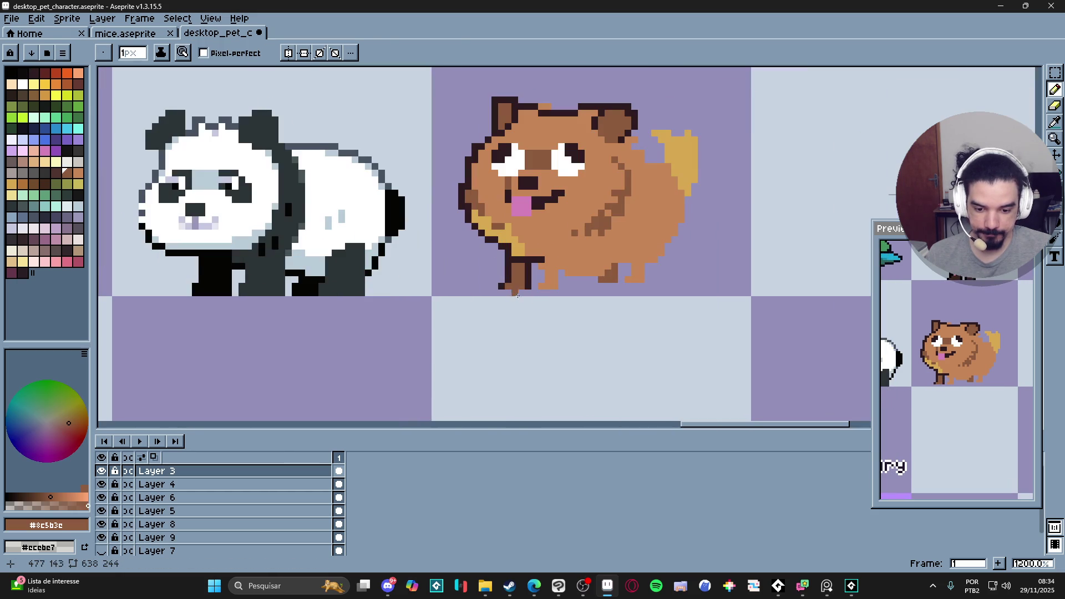
{"action": "key", "text": "m"}
{"action": "mouse_move", "coordinate": [500, 286]}
{"action": "left_mouse_down"}
{"action": "mouse_move", "coordinate": [525, 290]}
{"action": "mouse_move", "coordinate": [525, 274]}
{"action": "mouse_move", "coordinate": [574, 300]}
{"action": "left_mouse_up"}
{"action": "key", "text": "Return"}
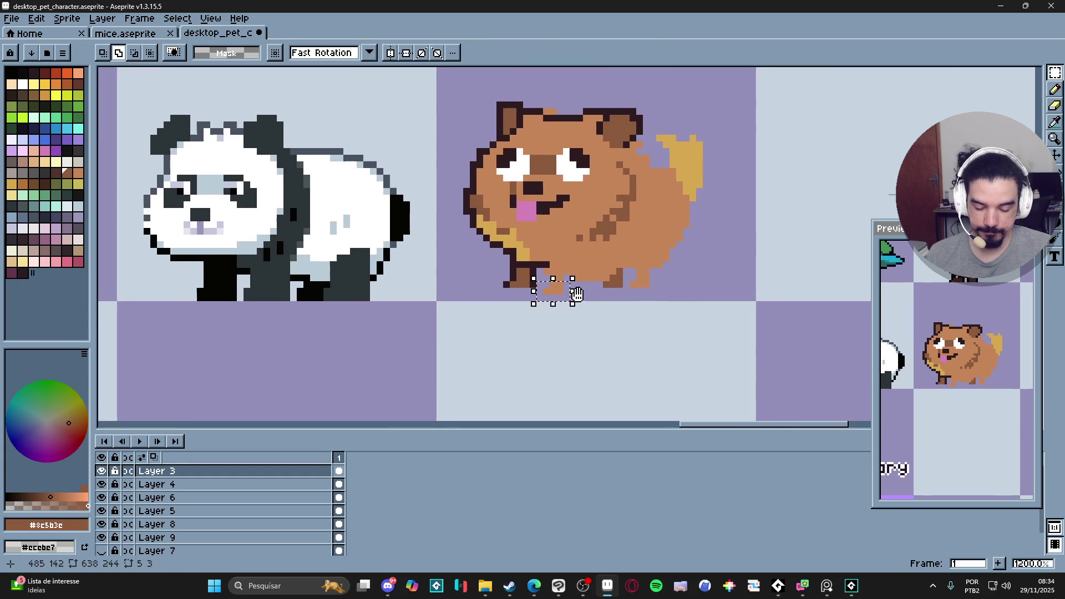
- Add #2d1b1c outline pixels between the legs and around the foot
{"action": "scroll", "coordinate": [579, 290], "scroll_direction": "up", "scroll_amount": 2}
{"action": "key", "text": "b"}
{"action": "scroll", "coordinate": [558, 300], "scroll_direction": "down", "scroll_amount": 2}
{"action": "scroll", "coordinate": [533, 291], "scroll_direction": "up", "scroll_amount": 1}
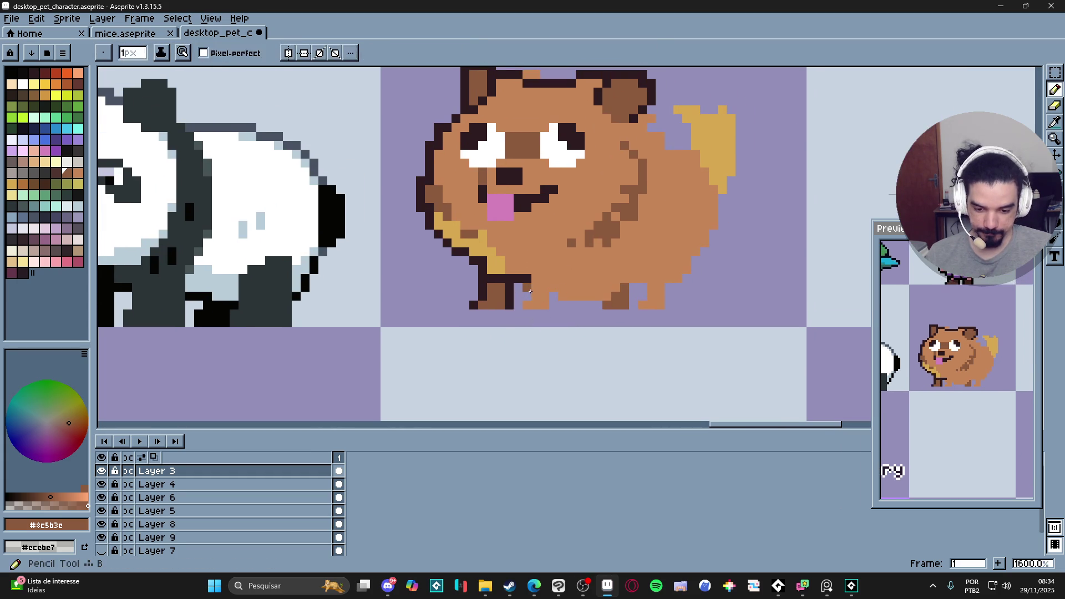
{"action": "left_click", "coordinate": [532, 286], "text": "alt"}
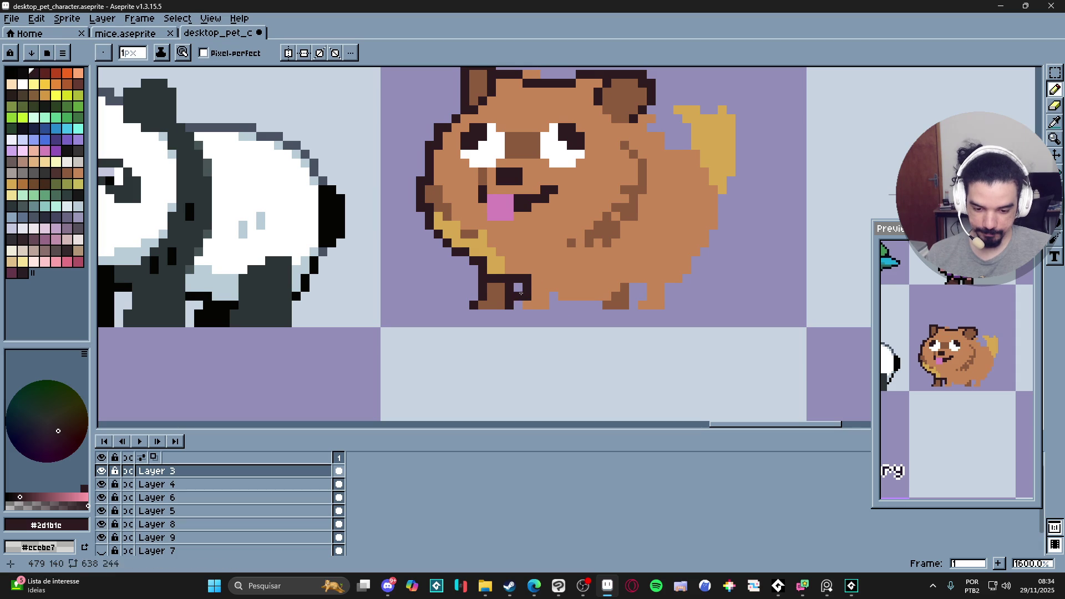
{"action": "left_click_drag", "start_coordinate": [519, 296], "coordinate": [518, 305]}
{"action": "left_click", "coordinate": [554, 305]}
{"action": "left_click", "coordinate": [553, 295]}
{"action": "left_click", "coordinate": [571, 305]}
{"action": "scroll", "coordinate": [595, 295], "scroll_direction": "down", "scroll_amount": 3}
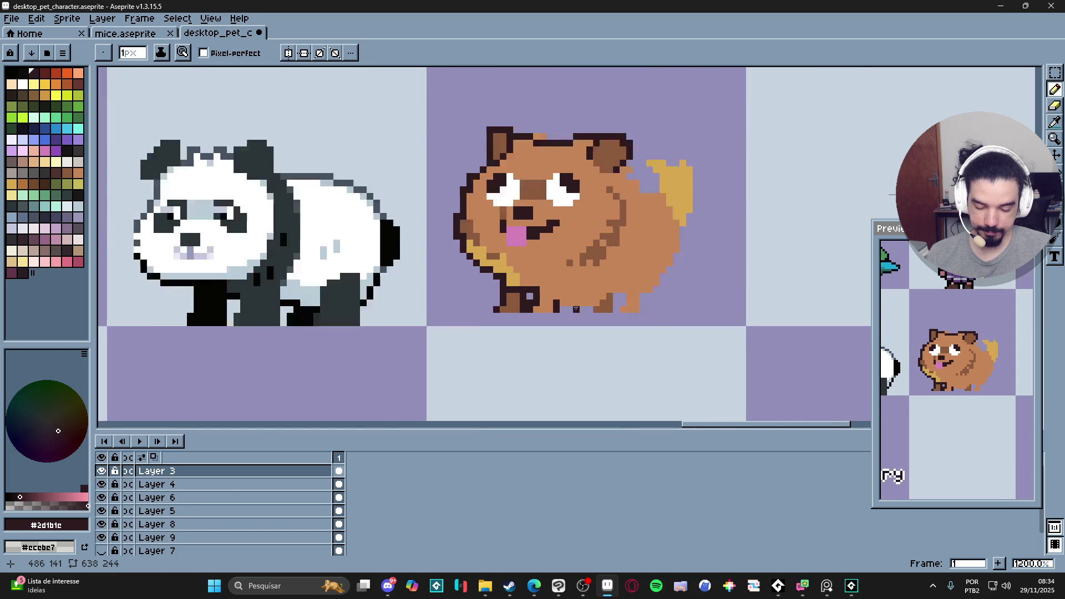
{"action": "scroll", "coordinate": [544, 323], "scroll_direction": "up", "scroll_amount": 3}
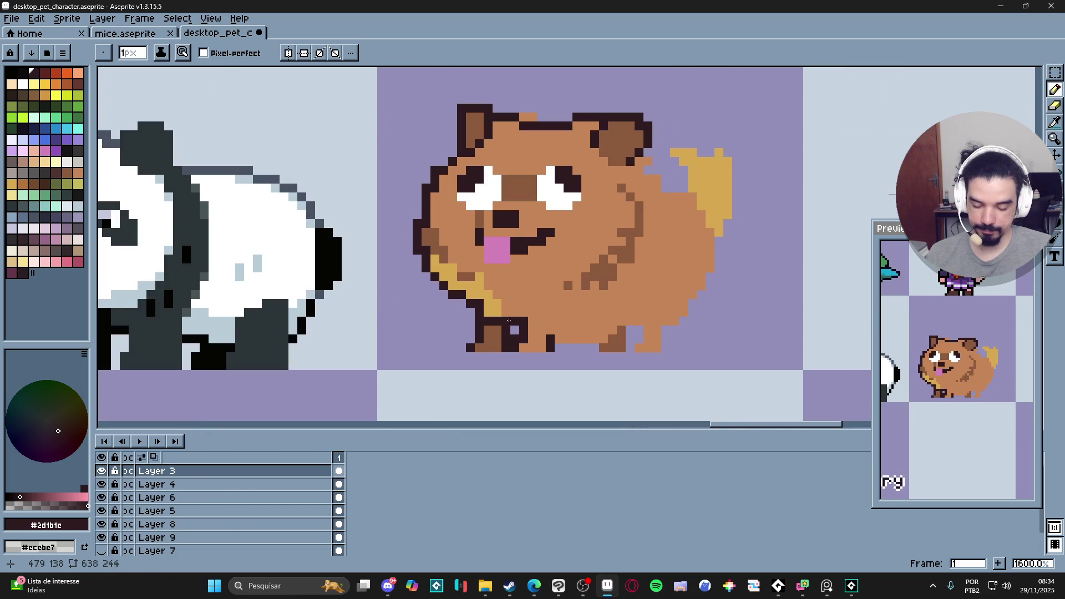
{"action": "scroll", "coordinate": [524, 321], "scroll_direction": "up", "scroll_amount": 1}
{"action": "scroll", "coordinate": [498, 318], "scroll_direction": "down", "scroll_amount": 2}
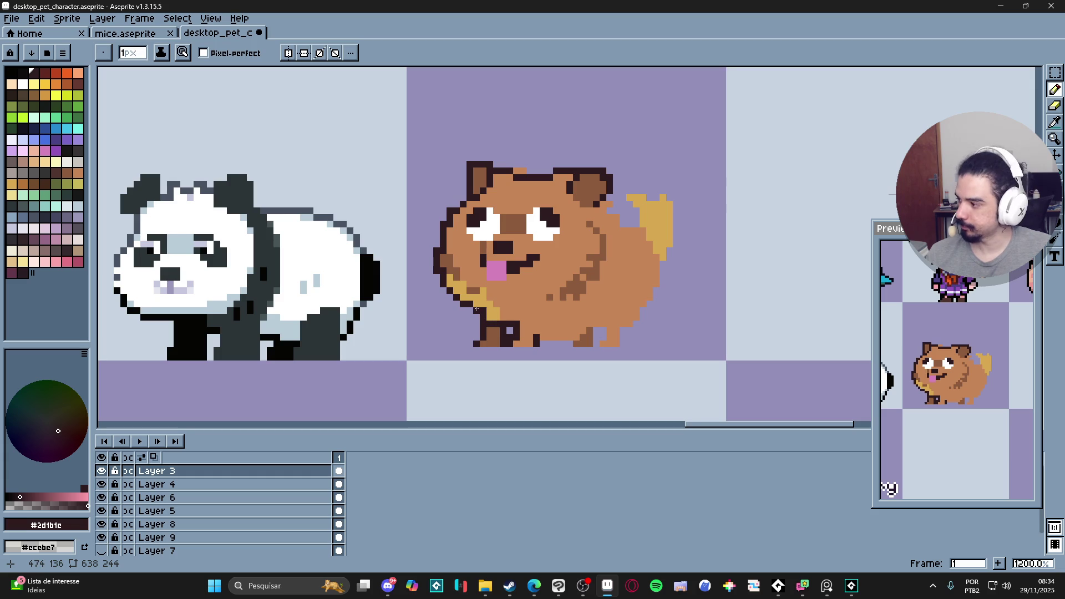
{"action": "scroll", "coordinate": [478, 328], "scroll_direction": "up", "scroll_amount": 1}
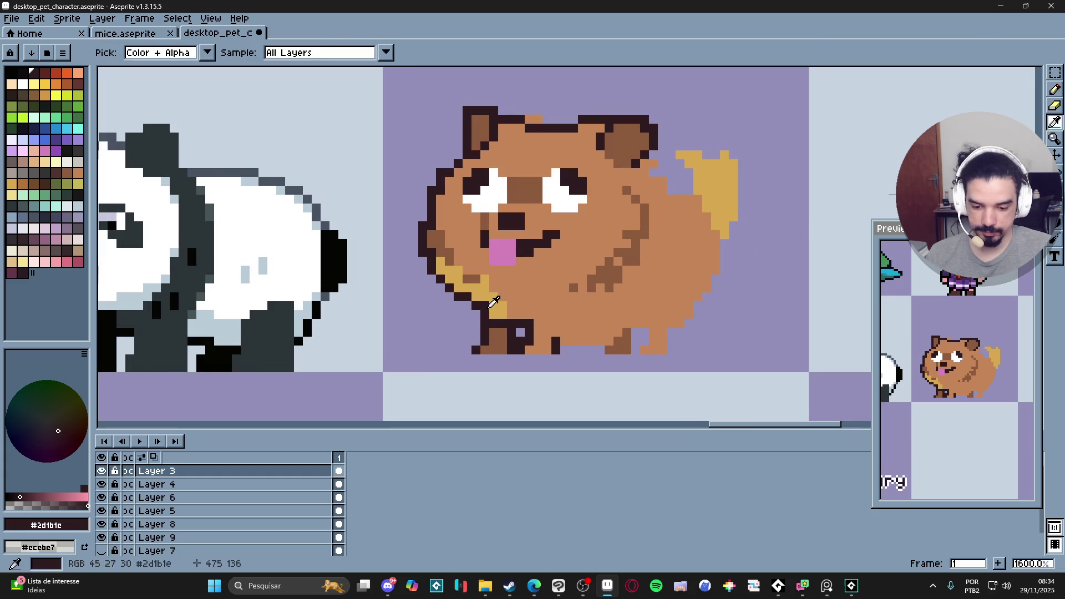
- Paint a 2px golden #d6a851 band along the dog's lower chest and belly
{"action": "left_click", "coordinate": [495, 296], "text": "alt"}
{"action": "key", "text": "plus"}
{"action": "mouse_move", "coordinate": [502, 297]}
{"action": "left_mouse_down"}
{"action": "mouse_move", "coordinate": [517, 314]}
{"action": "mouse_move", "coordinate": [556, 310]}
{"action": "mouse_move", "coordinate": [524, 299]}
{"action": "mouse_move", "coordinate": [564, 306]}
{"action": "left_mouse_up"}
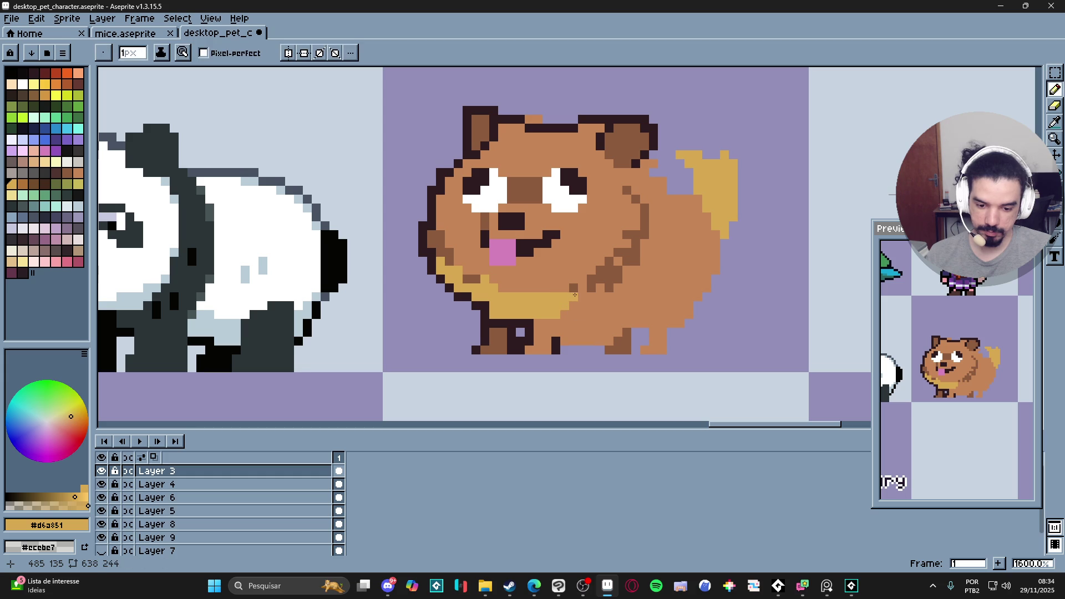
{"action": "left_click", "coordinate": [554, 289]}
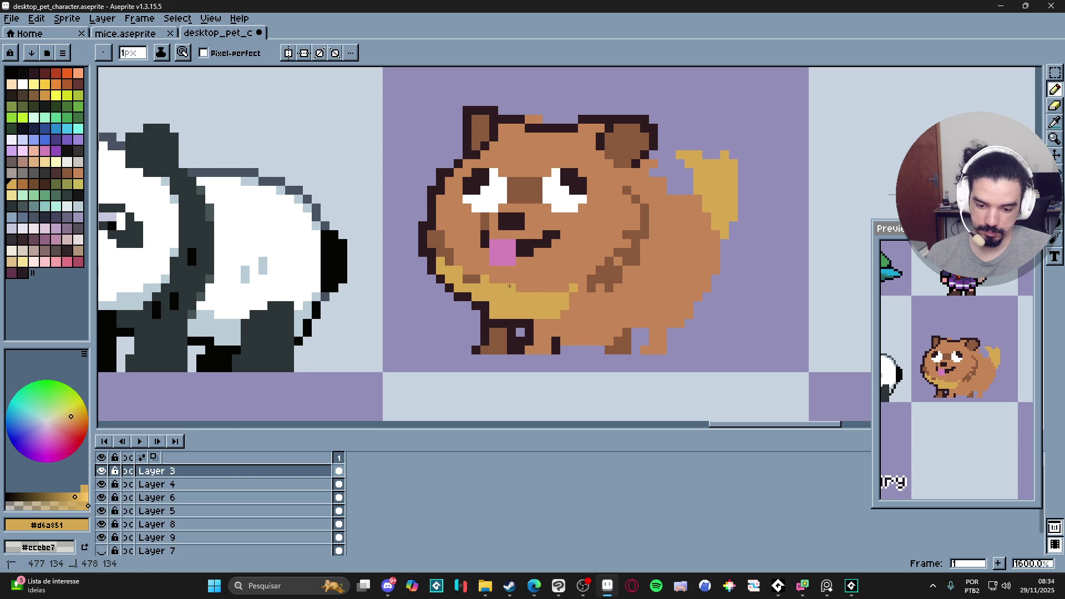
- Extend the golden band further across the dog's belly
{"action": "key", "text": "ctrl+z"}
{"action": "left_click", "coordinate": [503, 291], "text": "alt"}
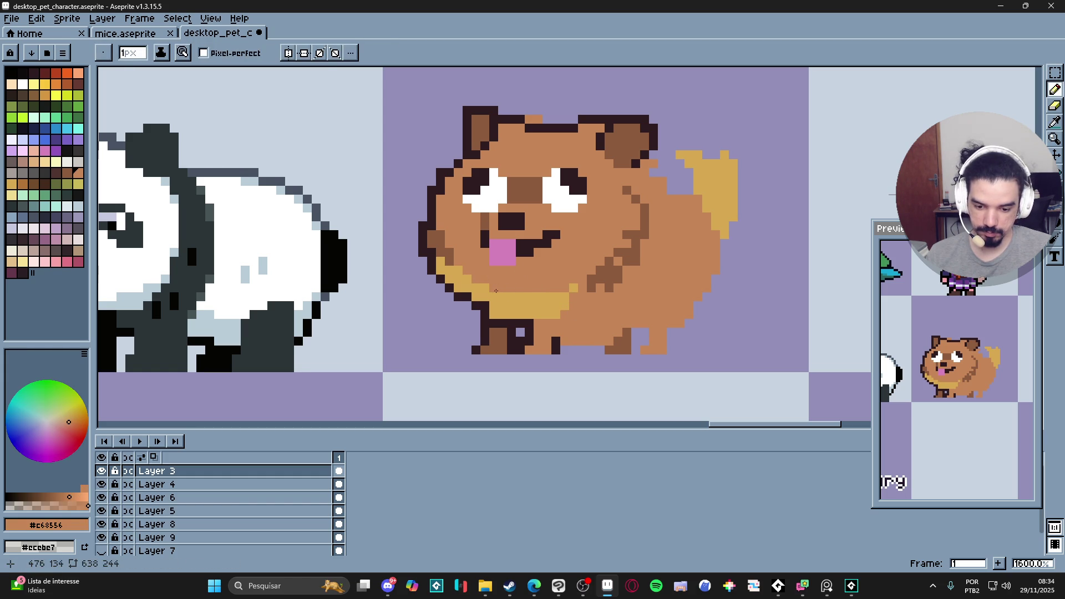
{"action": "left_click", "coordinate": [495, 292], "text": "alt"}
{"action": "mouse_move", "coordinate": [564, 287]}
{"action": "left_mouse_down"}
{"action": "mouse_move", "coordinate": [555, 287]}
{"action": "mouse_move", "coordinate": [564, 304]}
{"action": "left_mouse_up"}
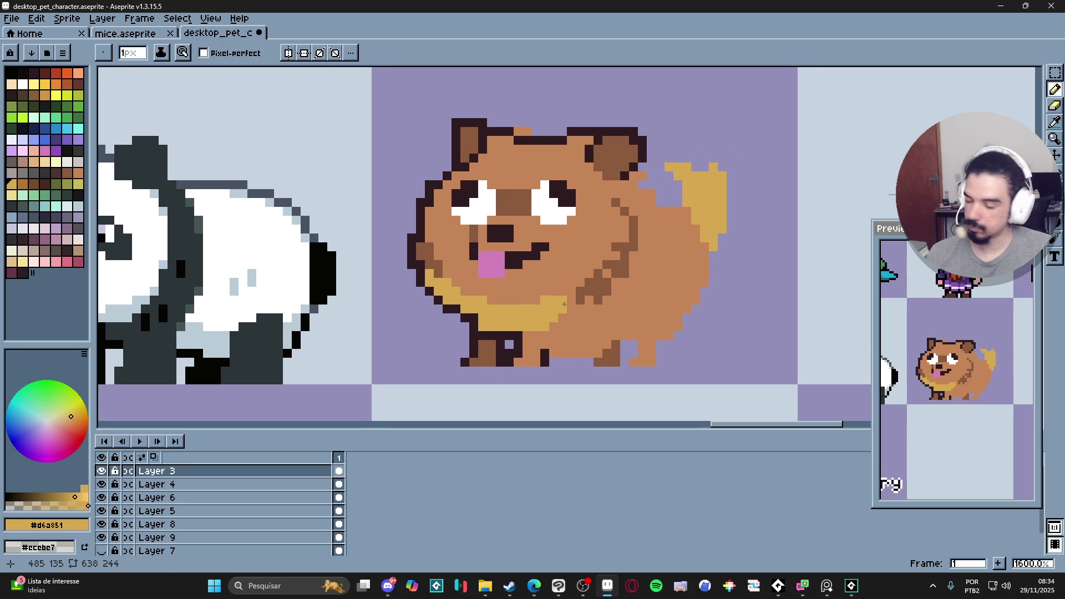
{"action": "left_click_drag", "start_coordinate": [615, 269], "coordinate": [614, 271]}
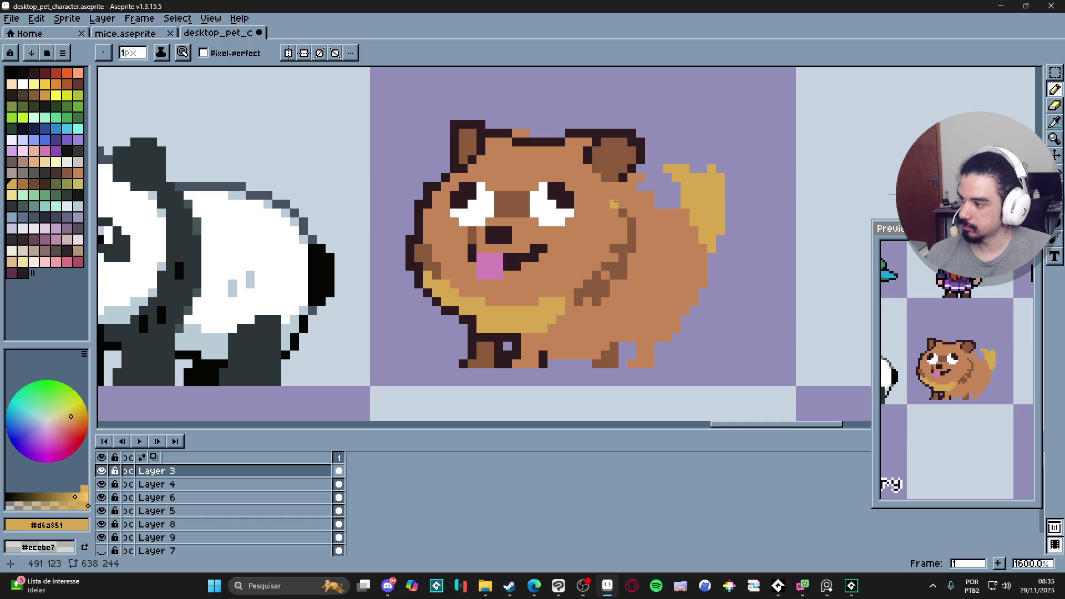
- Draw a diagonal golden stripe from behind the ear down the dog's side
{"action": "left_click", "coordinate": [614, 204]}
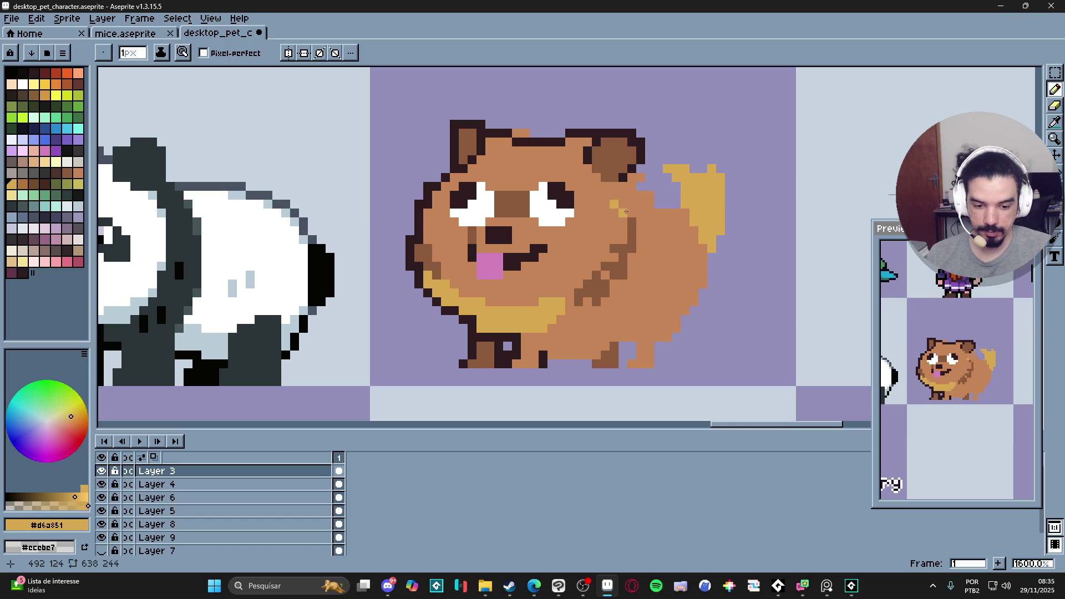
{"action": "left_click", "coordinate": [638, 225]}
{"action": "left_click", "coordinate": [630, 214]}
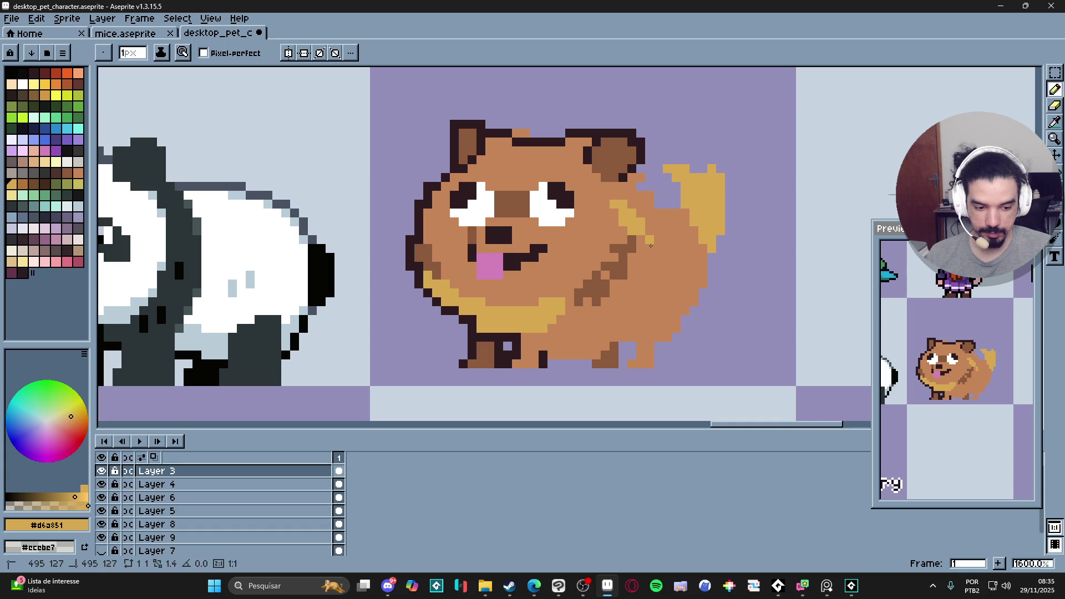
{"action": "mouse_move", "coordinate": [658, 247]}
{"action": "left_mouse_down"}
{"action": "mouse_move", "coordinate": [643, 239]}
{"action": "mouse_move", "coordinate": [616, 253]}
{"action": "mouse_move", "coordinate": [605, 286]}
{"action": "mouse_move", "coordinate": [584, 301]}
{"action": "left_mouse_up"}
{"action": "key", "text": "plus"}
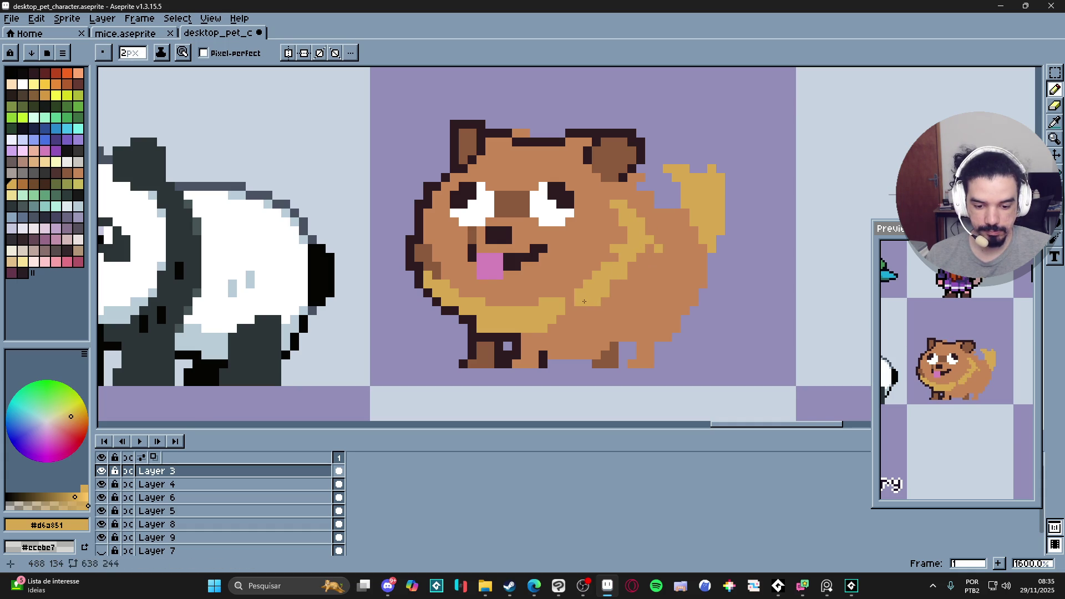
{"action": "key", "text": "minus"}
- Draw a #2d1b1c outline from the right ear down the dog's back
{"action": "scroll", "coordinate": [569, 309], "scroll_direction": "down", "scroll_amount": 4}
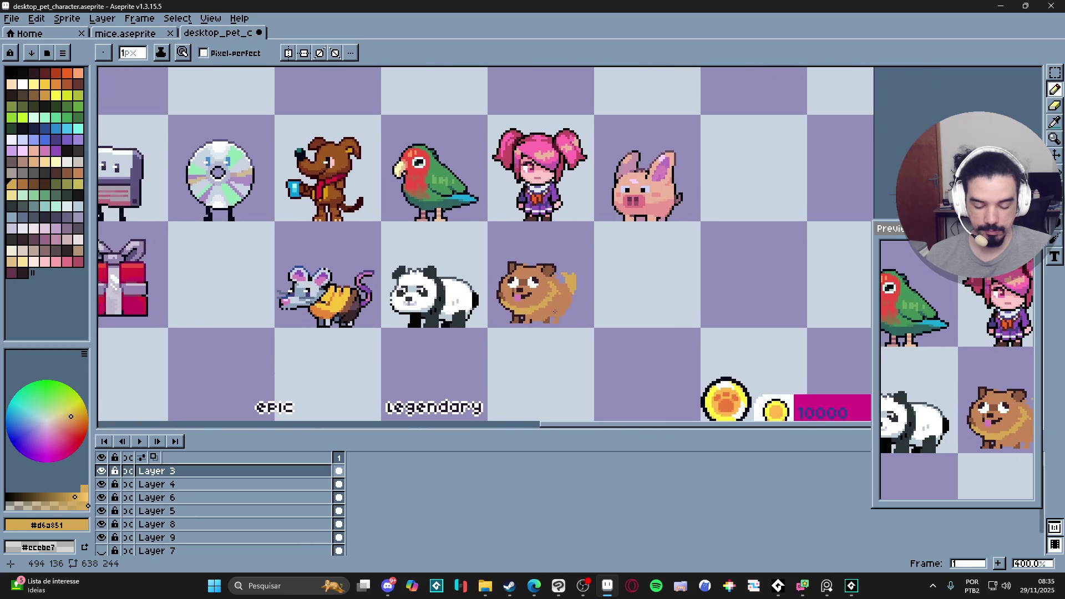
{"action": "scroll", "coordinate": [573, 315], "scroll_direction": "down", "scroll_amount": 1}
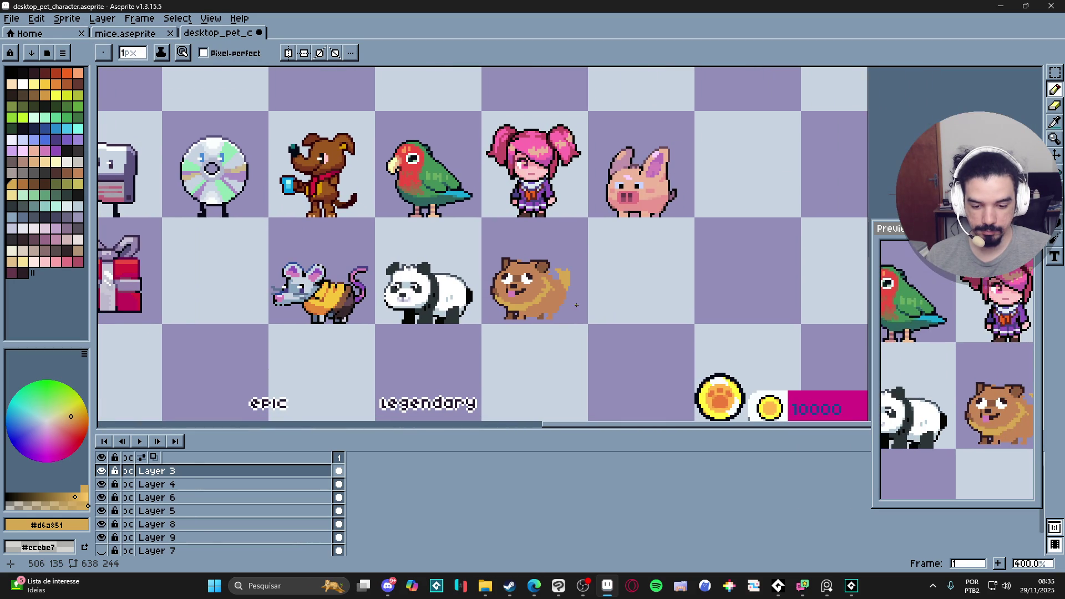
{"action": "scroll", "coordinate": [575, 300], "scroll_direction": "up", "scroll_amount": 6}
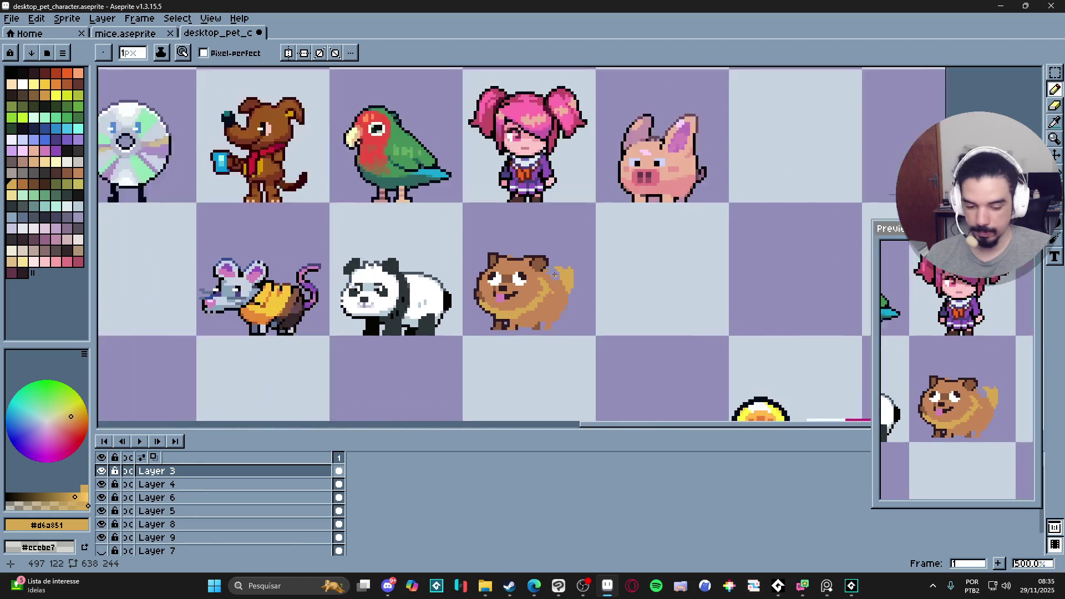
{"action": "left_click", "coordinate": [520, 265], "text": "alt"}
{"action": "left_click", "coordinate": [520, 264]}
{"action": "mouse_move", "coordinate": [540, 266]}
{"action": "left_mouse_down"}
{"action": "mouse_move", "coordinate": [549, 295]}
{"action": "mouse_move", "coordinate": [574, 295]}
{"action": "left_mouse_up"}
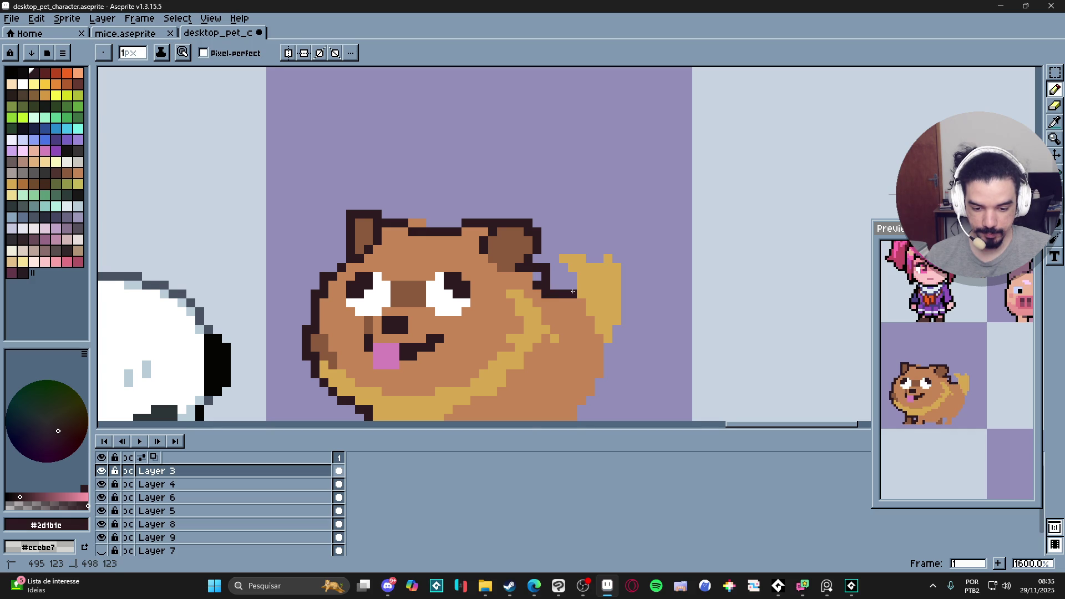
{"action": "scroll", "coordinate": [587, 325], "scroll_direction": "down", "scroll_amount": 1}
{"action": "scroll", "coordinate": [579, 266], "scroll_direction": "up", "scroll_amount": 1}
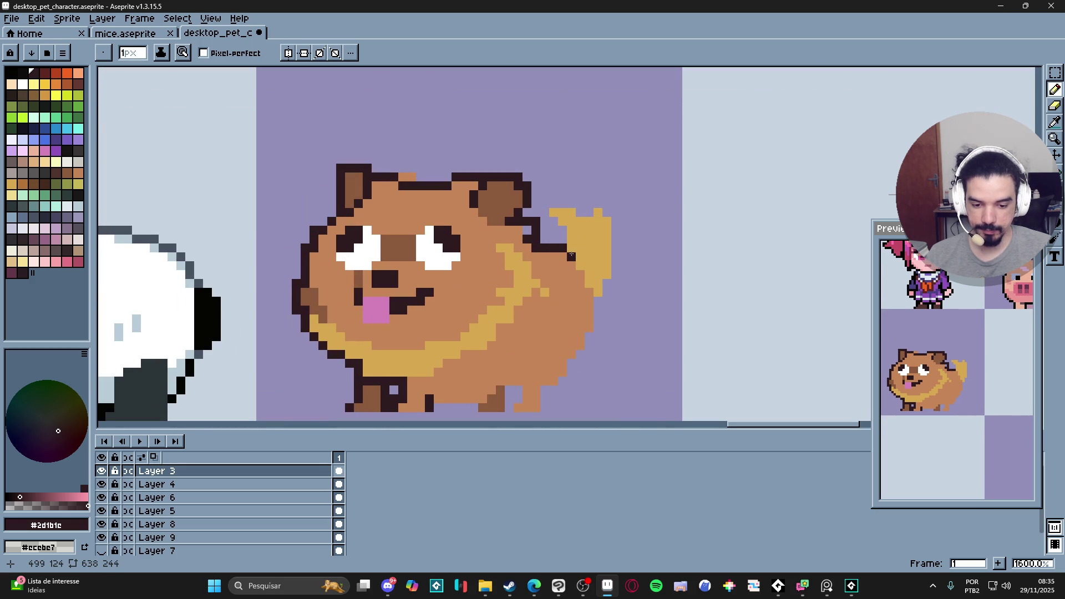
- Continue the outline below the tail, stepping down-left and down the right leg
{"action": "left_click", "coordinate": [589, 292]}
{"action": "left_click", "coordinate": [581, 355]}
{"action": "left_click", "coordinate": [581, 363]}
{"action": "left_click", "coordinate": [571, 372]}
{"action": "left_click", "coordinate": [572, 362], "text": "alt"}
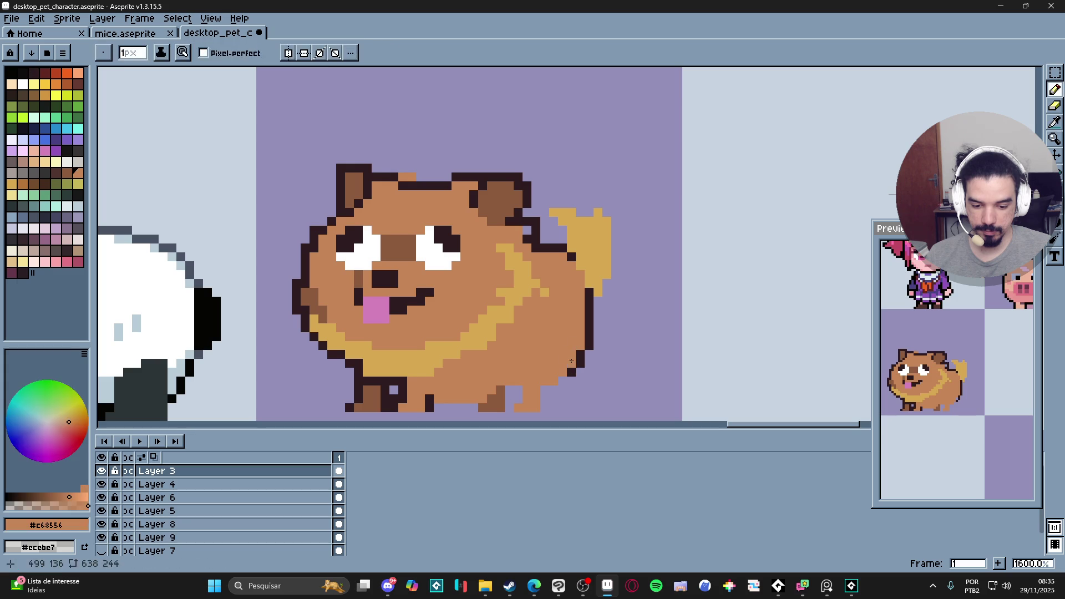
{"action": "left_click", "coordinate": [571, 371], "text": "alt"}
{"action": "left_click", "coordinate": [562, 375]}
{"action": "left_click", "coordinate": [554, 381]}
{"action": "left_click", "coordinate": [544, 381]}
{"action": "left_click", "coordinate": [547, 386]}
{"action": "left_click_drag", "start_coordinate": [545, 395], "coordinate": [544, 409]}
- Fill in the dark outline row between the dog's legs, extending it leftward
{"action": "left_click", "coordinate": [518, 400]}
{"action": "left_click", "coordinate": [518, 391]}
{"action": "left_click", "coordinate": [509, 408]}
{"action": "left_click", "coordinate": [509, 399]}
{"action": "left_click", "coordinate": [511, 393]}
{"action": "left_click_drag", "start_coordinate": [498, 401], "coordinate": [519, 380]}
{"action": "left_click", "coordinate": [519, 369]}
{"action": "left_click", "coordinate": [502, 378]}
{"action": "left_click", "coordinate": [494, 378]}
{"action": "mouse_move", "coordinate": [490, 378]}
{"action": "left_mouse_down"}
{"action": "mouse_move", "coordinate": [454, 377]}
{"action": "mouse_move", "coordinate": [464, 379]}
{"action": "left_mouse_up"}
{"action": "scroll", "coordinate": [464, 379], "scroll_direction": "down", "scroll_amount": 2}
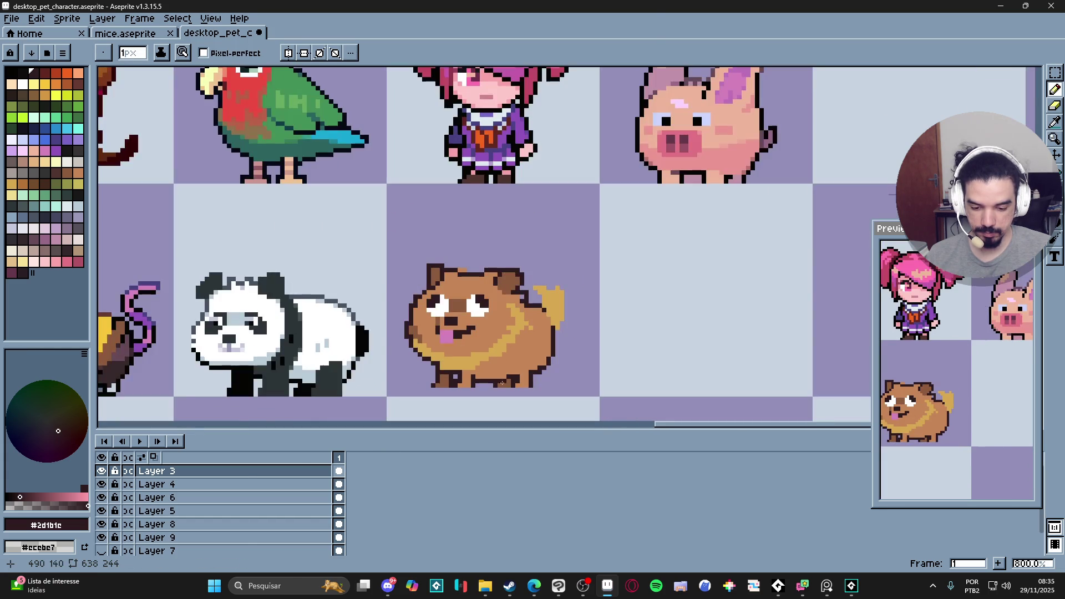
- Sample the dog's body and ear browns and paint an ear-brown pixel, zooming to check the sprite
{"action": "scroll", "coordinate": [477, 344], "scroll_direction": "up", "scroll_amount": 1}
{"action": "left_click", "coordinate": [482, 329], "text": "alt"}
{"action": "scroll", "coordinate": [482, 329], "scroll_direction": "up", "scroll_amount": 1}
{"action": "scroll", "coordinate": [482, 329], "scroll_direction": "up", "scroll_amount": 1}
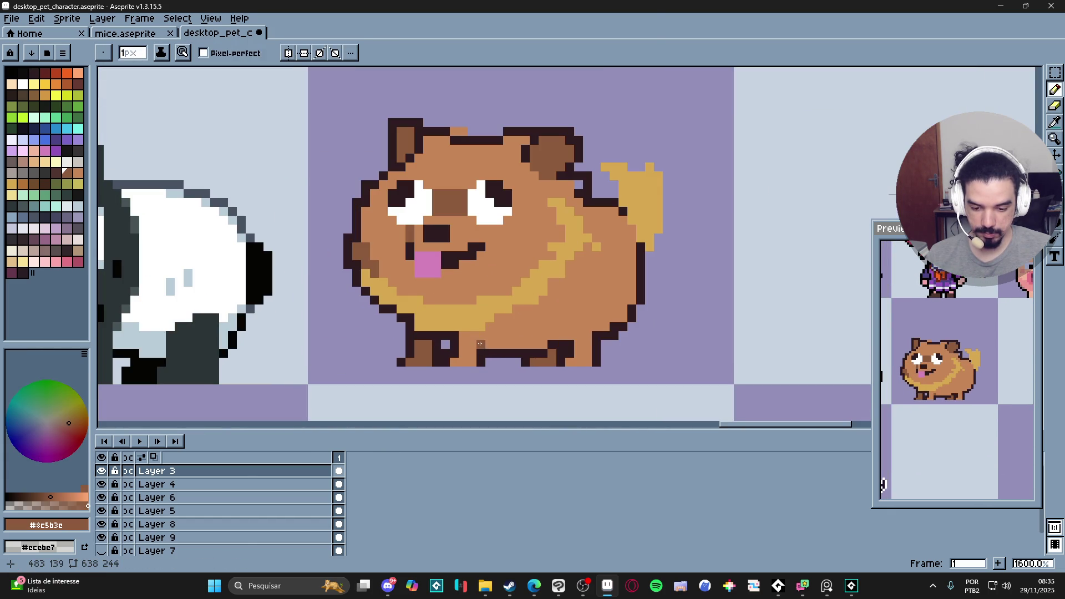
{"action": "scroll", "coordinate": [477, 330], "scroll_direction": "down", "scroll_amount": 2}
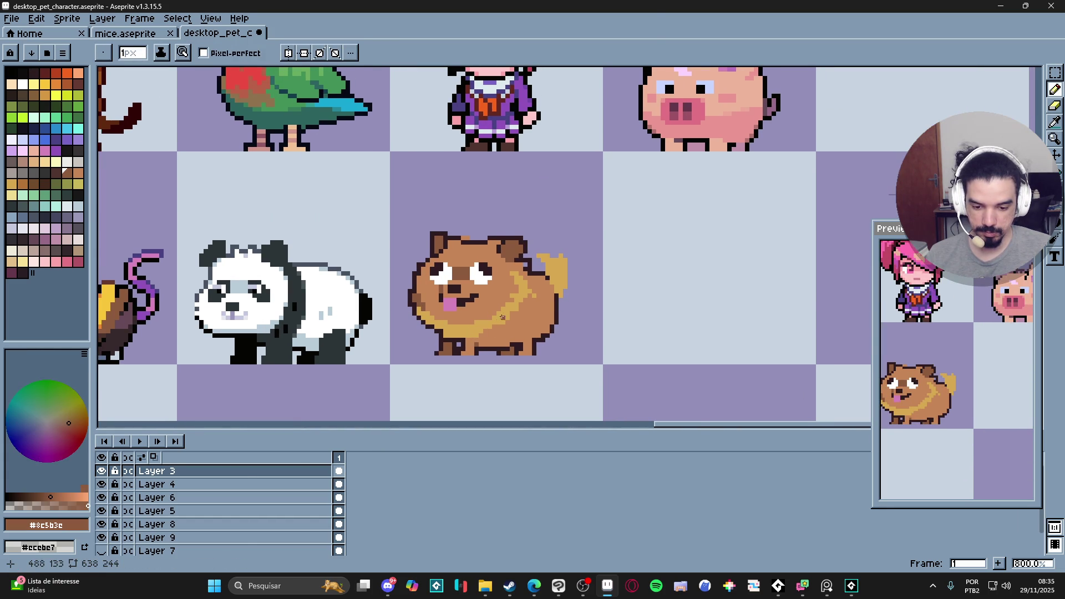
{"action": "scroll", "coordinate": [534, 274], "scroll_direction": "up", "scroll_amount": 1}
{"action": "left_click", "coordinate": [520, 262], "text": "alt"}
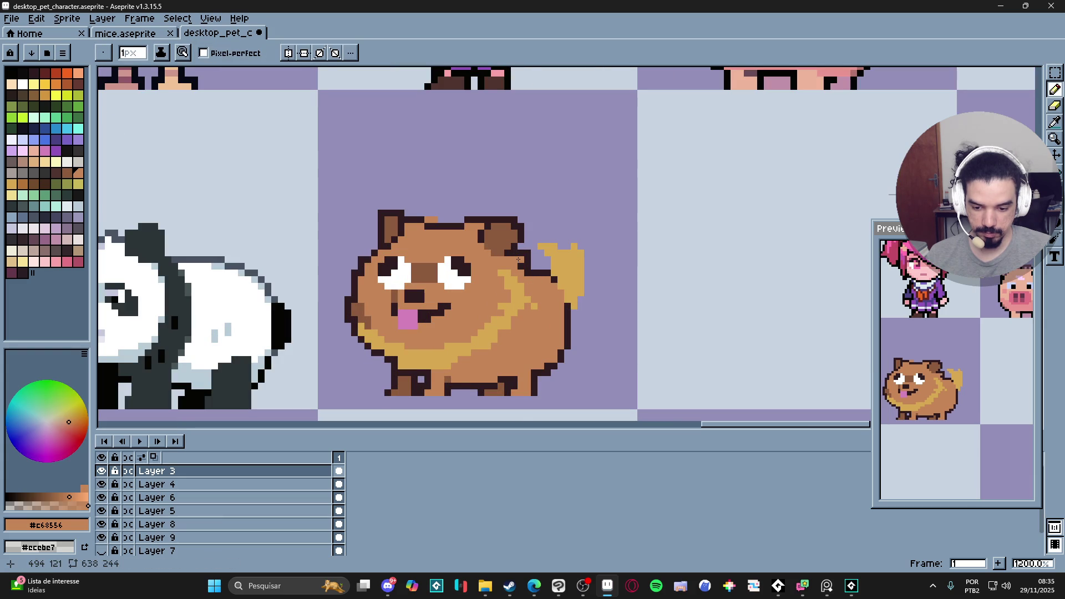
{"action": "scroll", "coordinate": [521, 260], "scroll_direction": "up", "scroll_amount": 1}
{"action": "left_click", "coordinate": [512, 262], "text": "alt"}
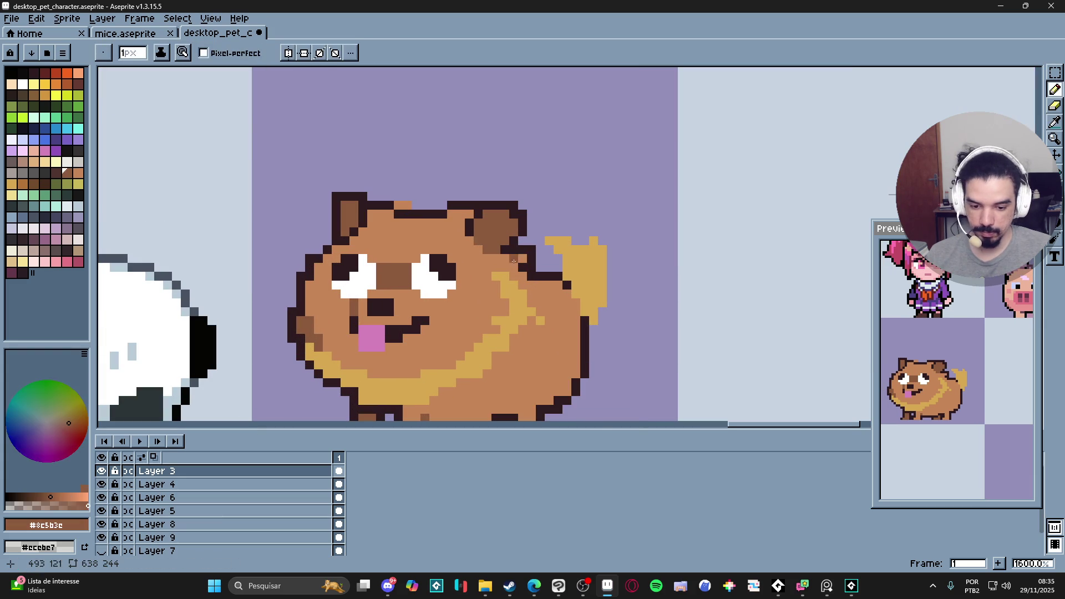
{"action": "left_click", "coordinate": [513, 267]}
{"action": "scroll", "coordinate": [513, 269], "scroll_direction": "down", "scroll_amount": 2}
{"action": "scroll", "coordinate": [514, 271], "scroll_direction": "up", "scroll_amount": 2}
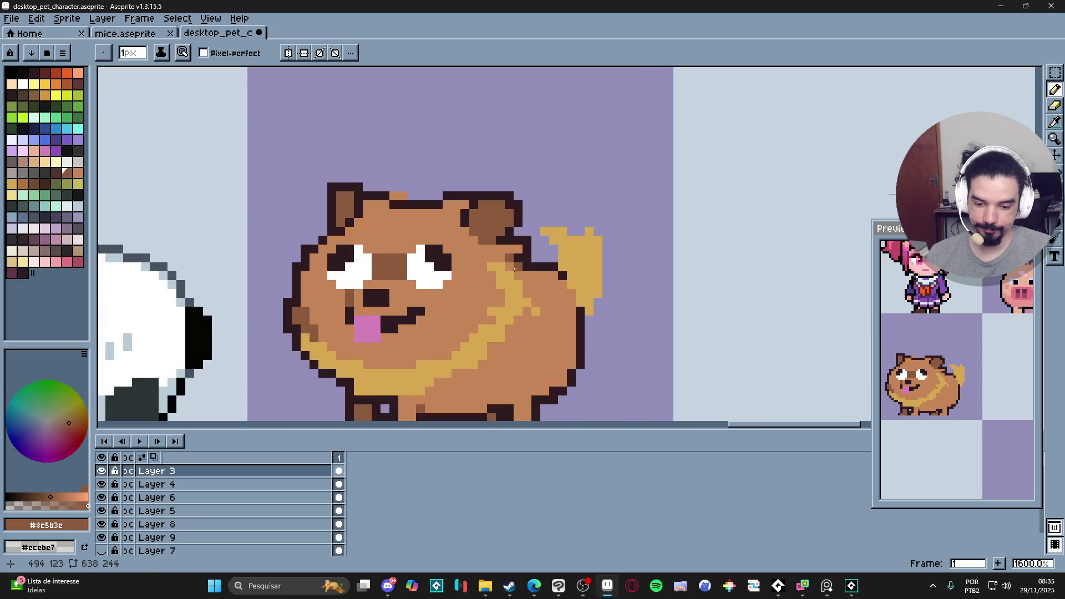
{"action": "scroll", "coordinate": [530, 309], "scroll_direction": "down", "scroll_amount": 3}
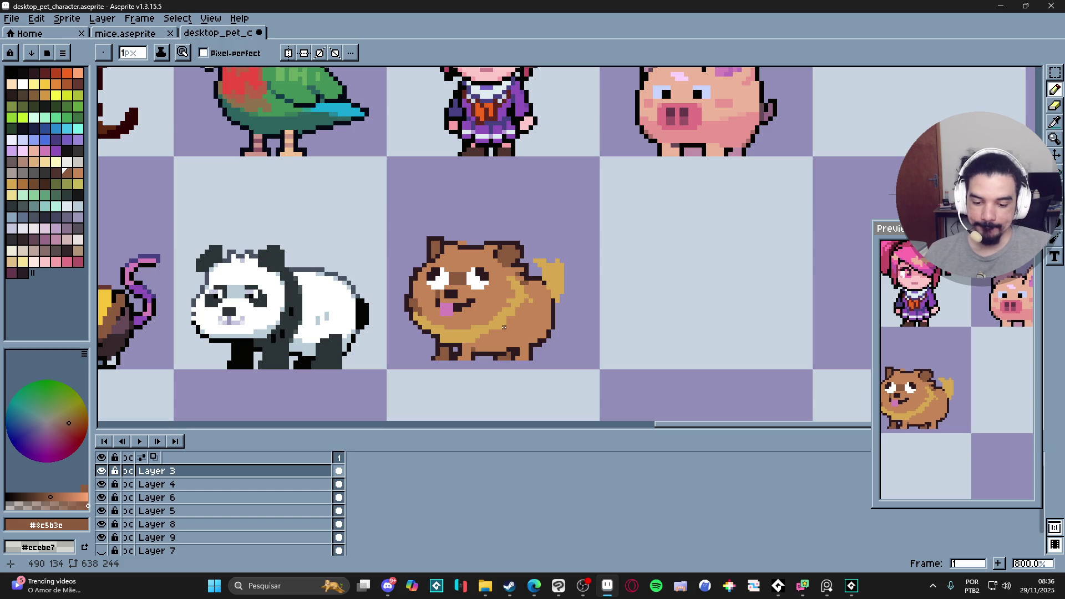
{"action": "scroll", "coordinate": [503, 326], "scroll_direction": "down", "scroll_amount": 3}
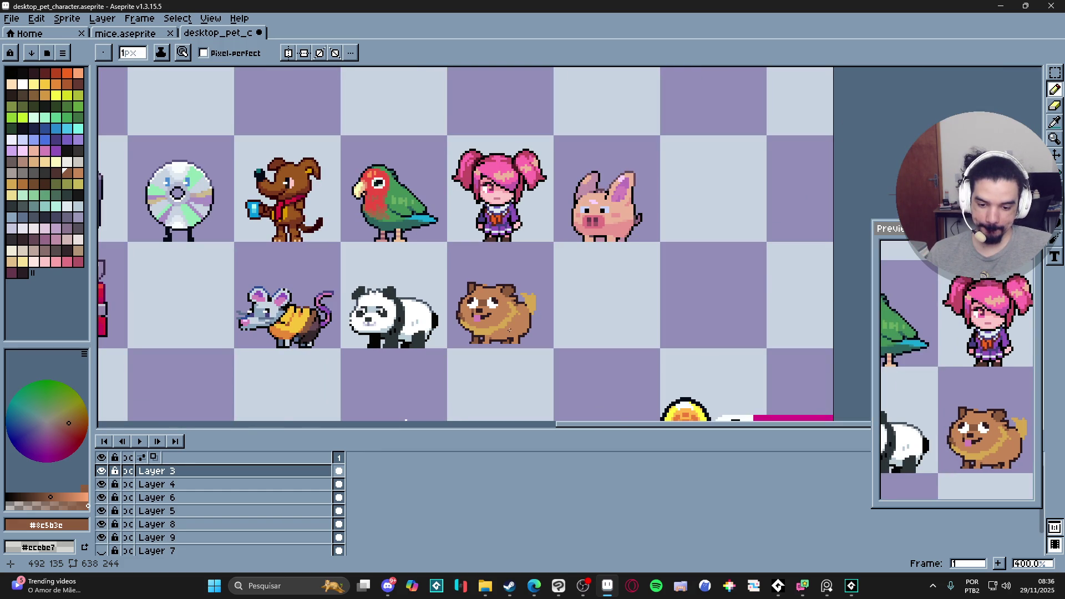
{"action": "scroll", "coordinate": [510, 332], "scroll_direction": "up", "scroll_amount": 2}
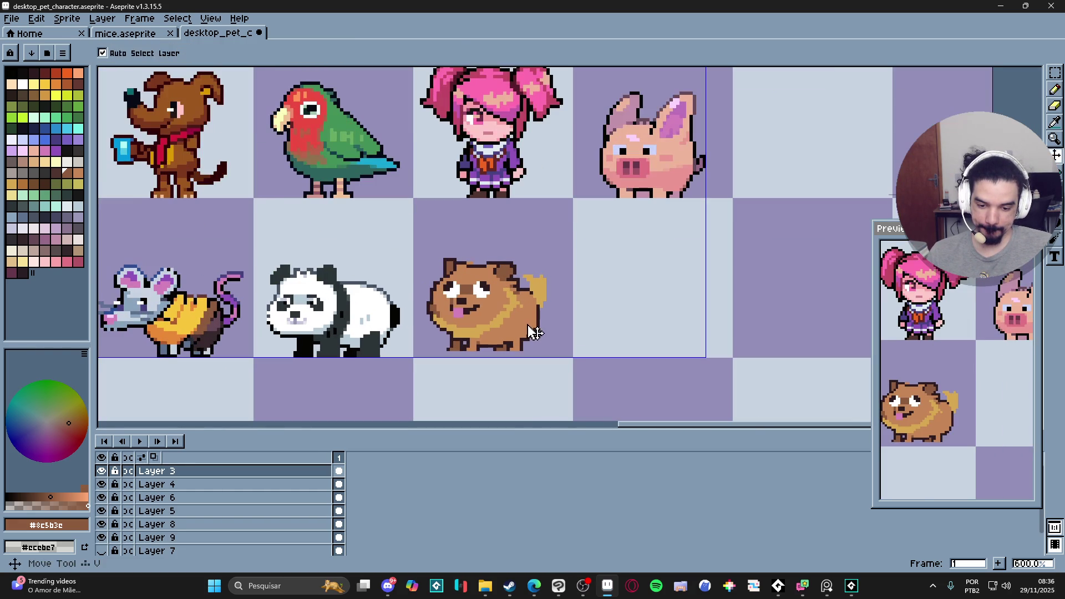
- Marquee the dog's tail and back legs and shift them a few pixels right
{"action": "key", "text": "m"}
{"action": "mouse_move", "coordinate": [554, 270]}
{"action": "left_mouse_down"}
{"action": "mouse_move", "coordinate": [527, 351]}
{"action": "mouse_move", "coordinate": [494, 346]}
{"action": "mouse_move", "coordinate": [599, 306]}
{"action": "left_mouse_up"}
{"action": "scroll", "coordinate": [527, 351], "scroll_direction": "up", "scroll_amount": 4}
{"action": "left_click_drag", "start_coordinate": [599, 306], "coordinate": [616, 310]}
- Extend the tail's dark outline left and fill the body-to-tail gap with brown
{"action": "key", "text": "b"}
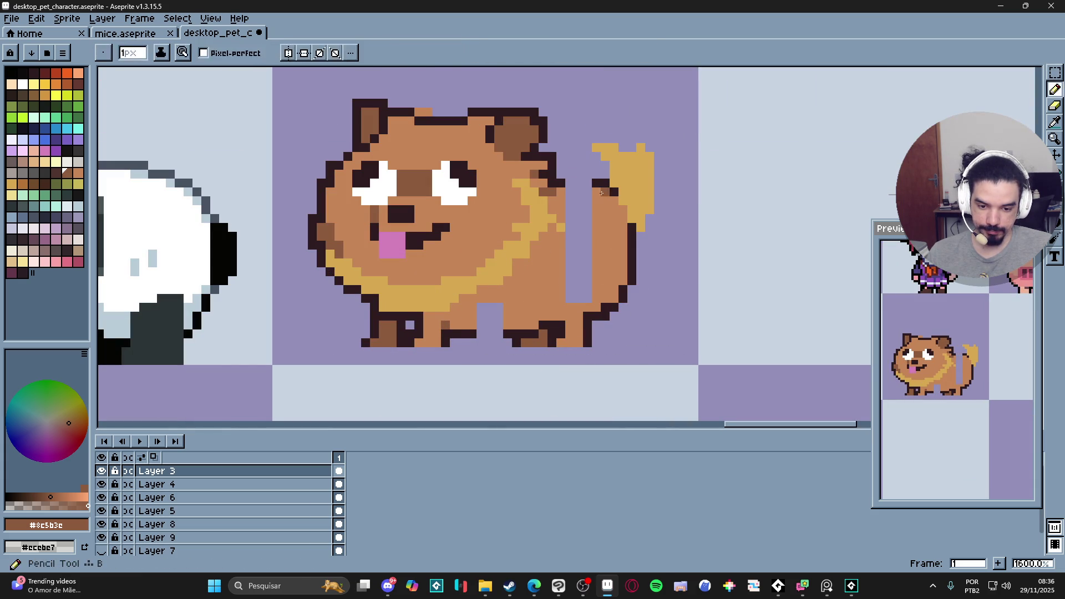
{"action": "left_click", "coordinate": [597, 183], "text": "alt"}
{"action": "left_click_drag", "start_coordinate": [597, 183], "coordinate": [577, 183]}
{"action": "left_click", "coordinate": [570, 183]}
{"action": "left_click", "coordinate": [599, 200], "text": "alt"}
{"action": "key", "text": "plus"}
{"action": "left_click", "coordinate": [581, 194]}
{"action": "mouse_move", "coordinate": [577, 294]}
{"action": "left_mouse_down"}
{"action": "mouse_move", "coordinate": [571, 249]}
{"action": "mouse_move", "coordinate": [599, 215]}
{"action": "left_mouse_up"}
{"action": "key", "text": "minus"}
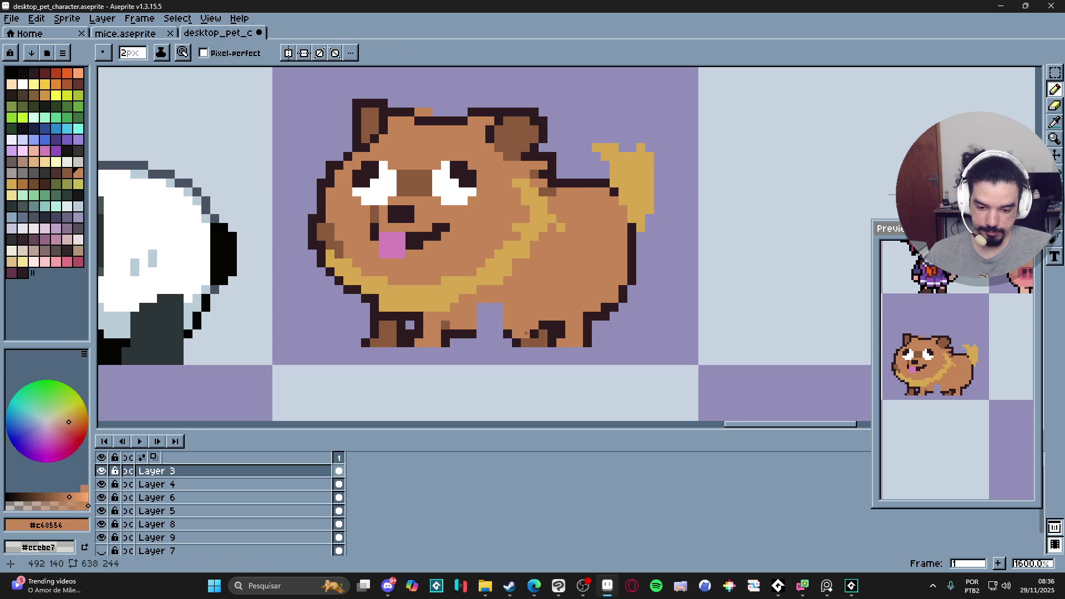
- Close the dark outline between the hind legs and paint the notch above them brown
{"action": "left_click", "coordinate": [515, 334], "text": "alt"}
{"action": "left_click", "coordinate": [499, 334]}
{"action": "left_click", "coordinate": [490, 334]}
{"action": "left_click", "coordinate": [480, 334]}
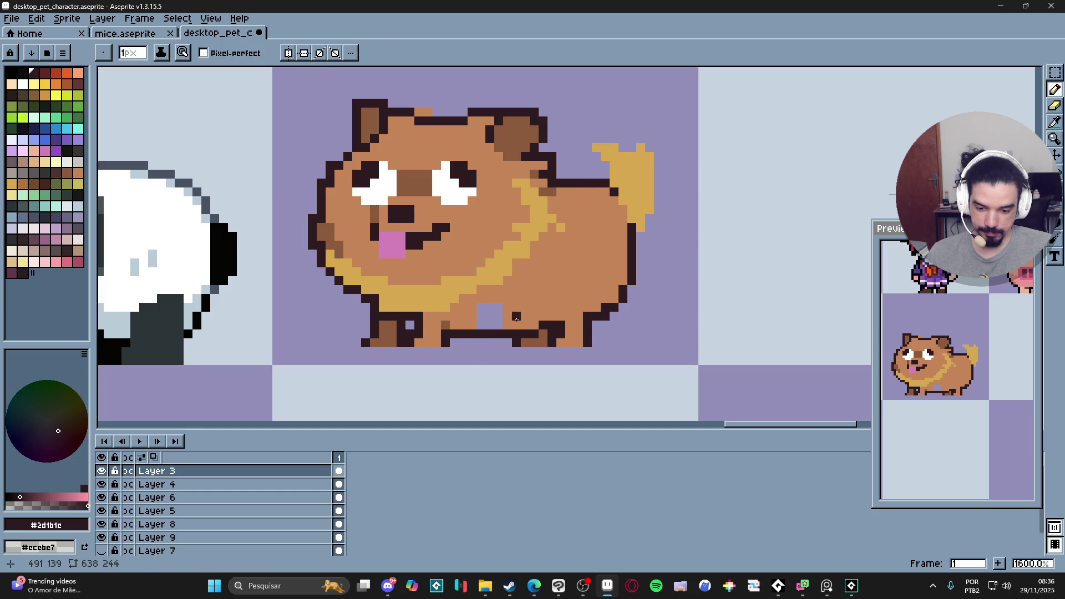
{"action": "left_click", "coordinate": [491, 325], "text": "alt"}
{"action": "key", "text": "plus"}
{"action": "mouse_move", "coordinate": [482, 319]}
{"action": "left_mouse_down"}
{"action": "mouse_move", "coordinate": [496, 325]}
{"action": "mouse_move", "coordinate": [502, 307]}
{"action": "left_mouse_up"}
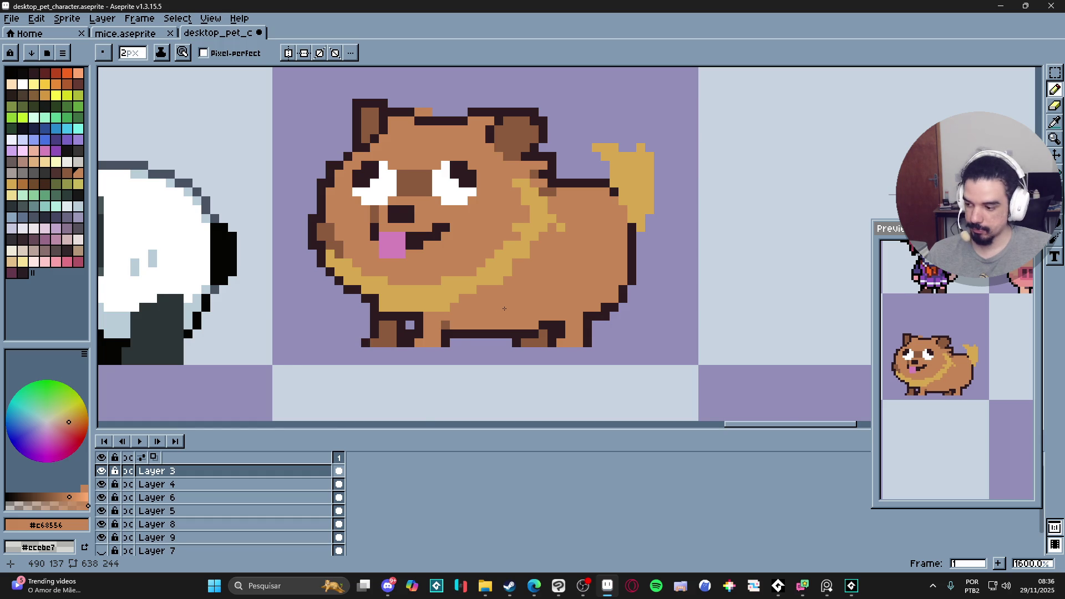
- Marquee the dog's front feet and shift them right
{"action": "scroll", "coordinate": [504, 309], "scroll_direction": "down", "scroll_amount": 4}
{"action": "scroll", "coordinate": [553, 327], "scroll_direction": "down", "scroll_amount": 2}
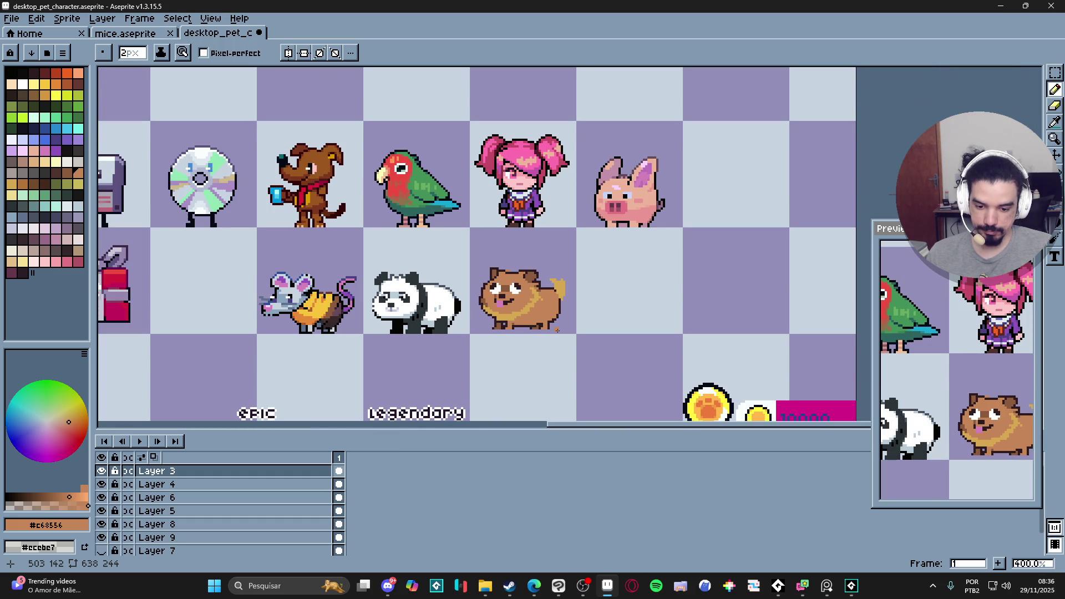
{"action": "scroll", "coordinate": [557, 330], "scroll_direction": "down", "scroll_amount": 2}
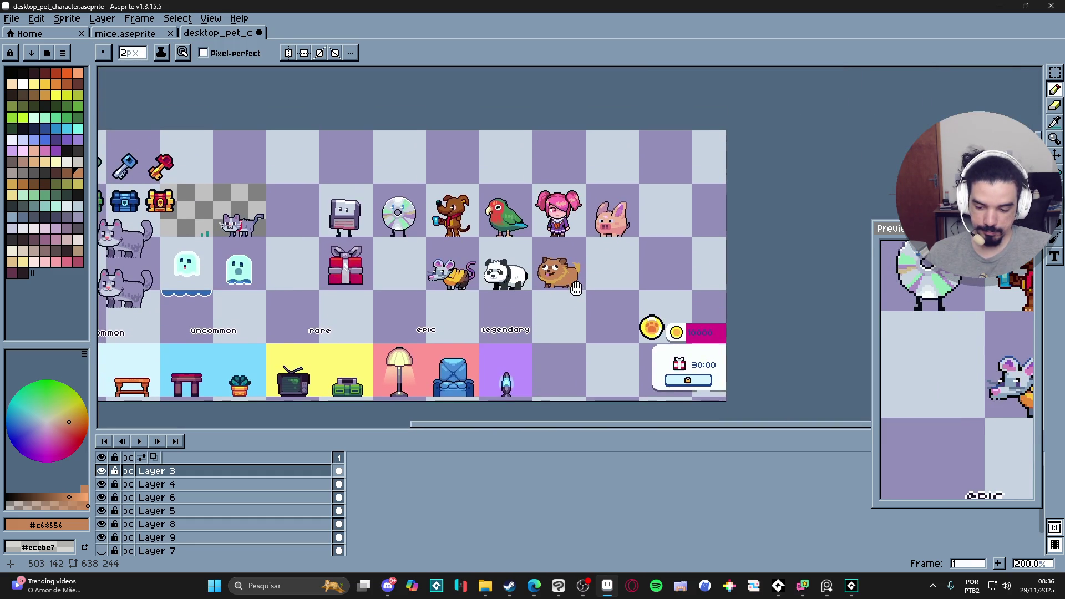
{"action": "scroll", "coordinate": [577, 287], "scroll_direction": "up", "scroll_amount": 5}
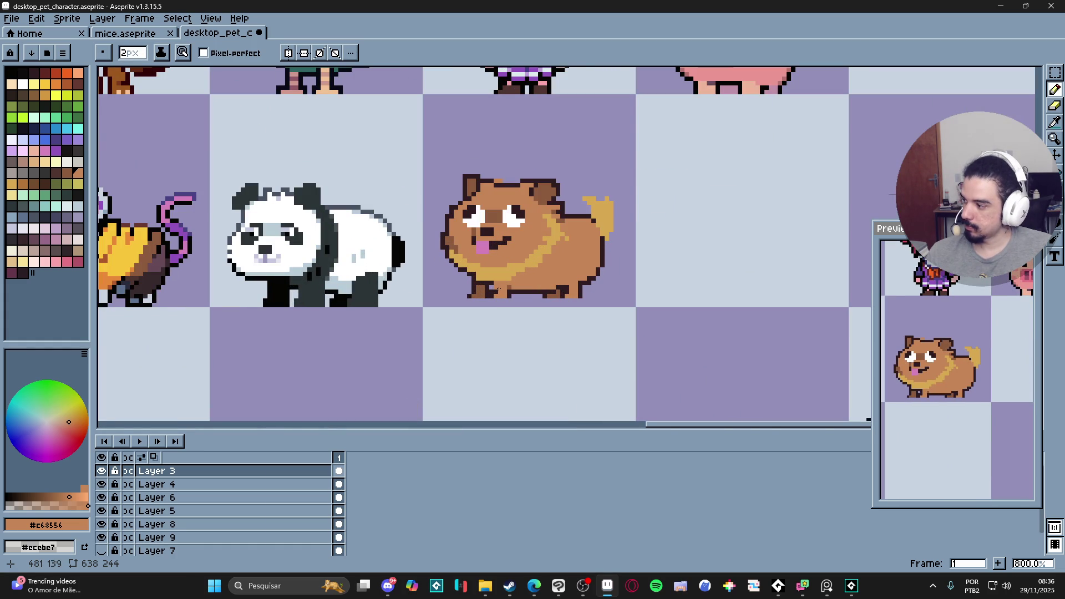
{"action": "scroll", "coordinate": [489, 310], "scroll_direction": "up", "scroll_amount": 1}
{"action": "key", "text": "m"}
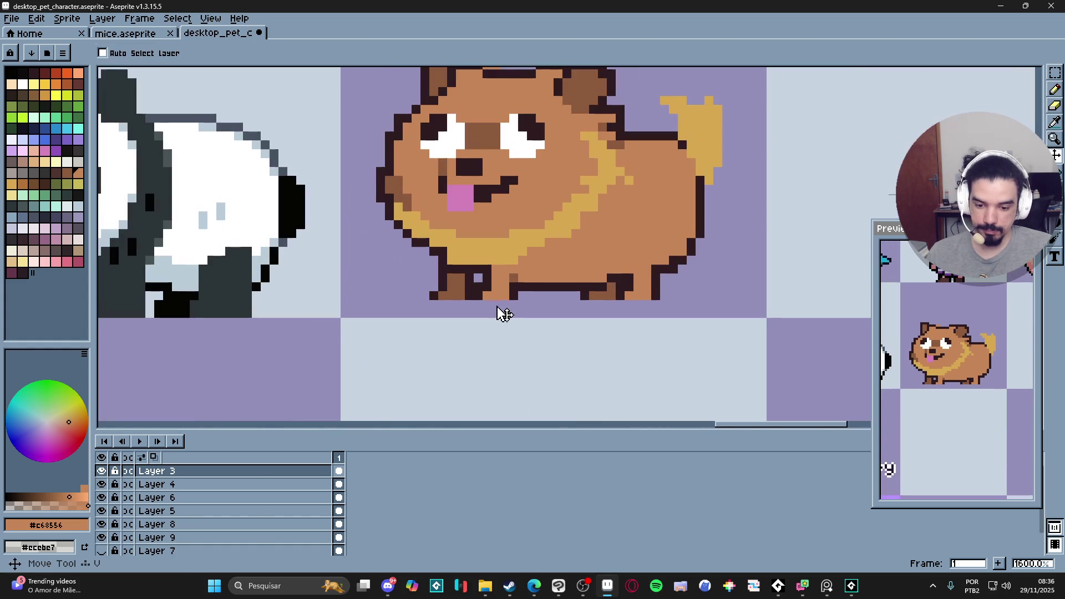
{"action": "mouse_move", "coordinate": [418, 271]}
{"action": "left_mouse_down"}
{"action": "mouse_move", "coordinate": [521, 303]}
{"action": "mouse_move", "coordinate": [510, 302]}
{"action": "left_mouse_up"}
{"action": "left_click", "coordinate": [494, 301]}
{"action": "key", "text": "b"}
- Darken the mouth-corner pixels with the darker brown using a 1-pixel brush
{"action": "scroll", "coordinate": [501, 297], "scroll_direction": "down", "scroll_amount": 1}
{"action": "scroll", "coordinate": [501, 297], "scroll_direction": "down", "scroll_amount": 2}
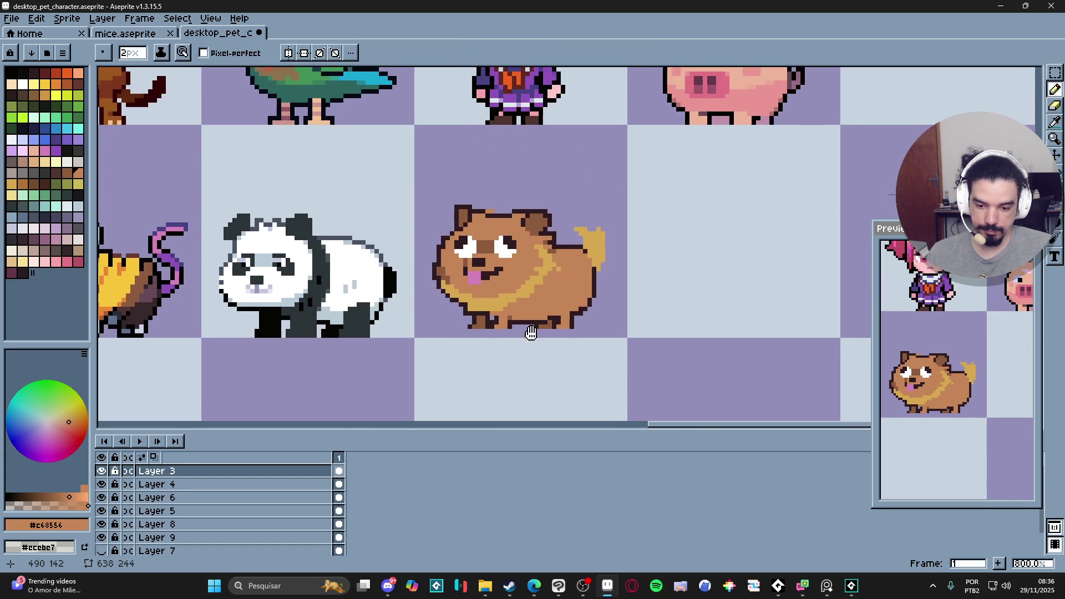
{"action": "scroll", "coordinate": [536, 335], "scroll_direction": "down", "scroll_amount": 1}
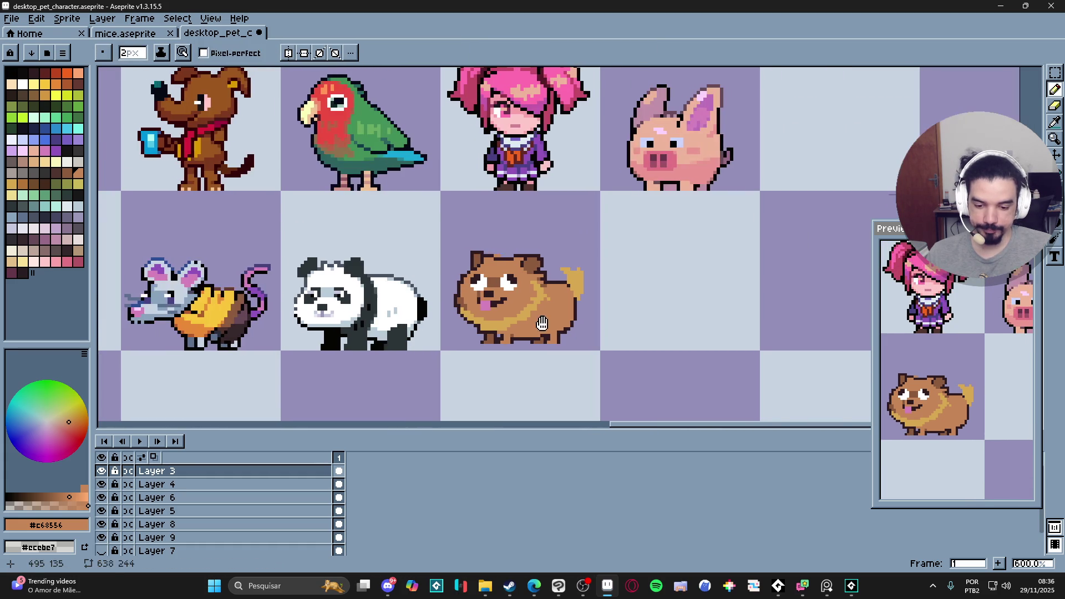
{"action": "scroll", "coordinate": [498, 303], "scroll_direction": "up", "scroll_amount": 4}
{"action": "key", "text": "minus"}
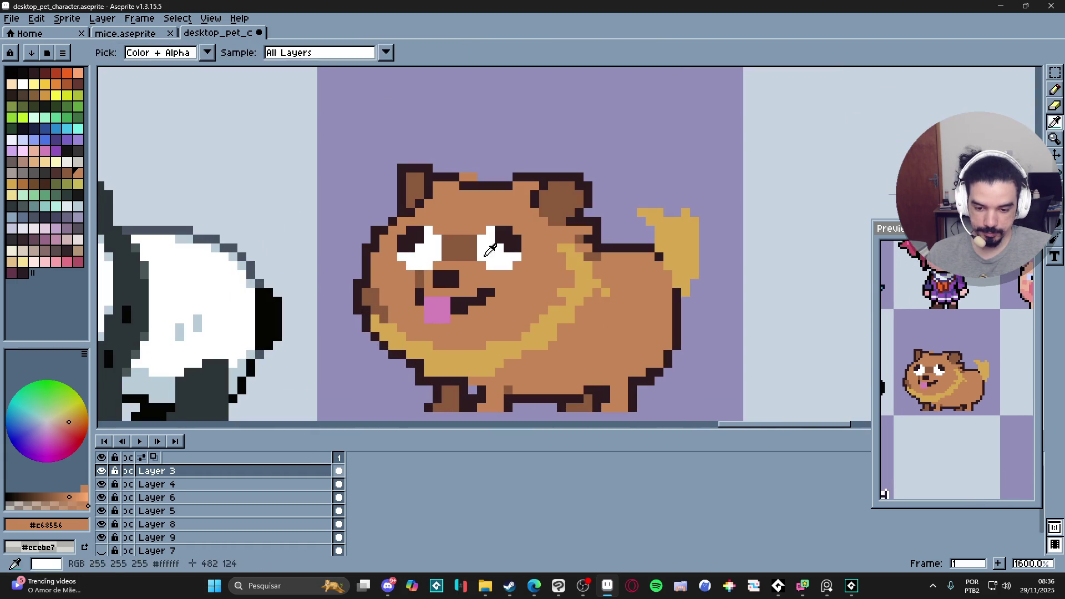
{"action": "left_click", "coordinate": [460, 248], "text": "alt"}
{"action": "left_click", "coordinate": [491, 293]}
{"action": "left_click_drag", "start_coordinate": [480, 302], "coordinate": [466, 313]}
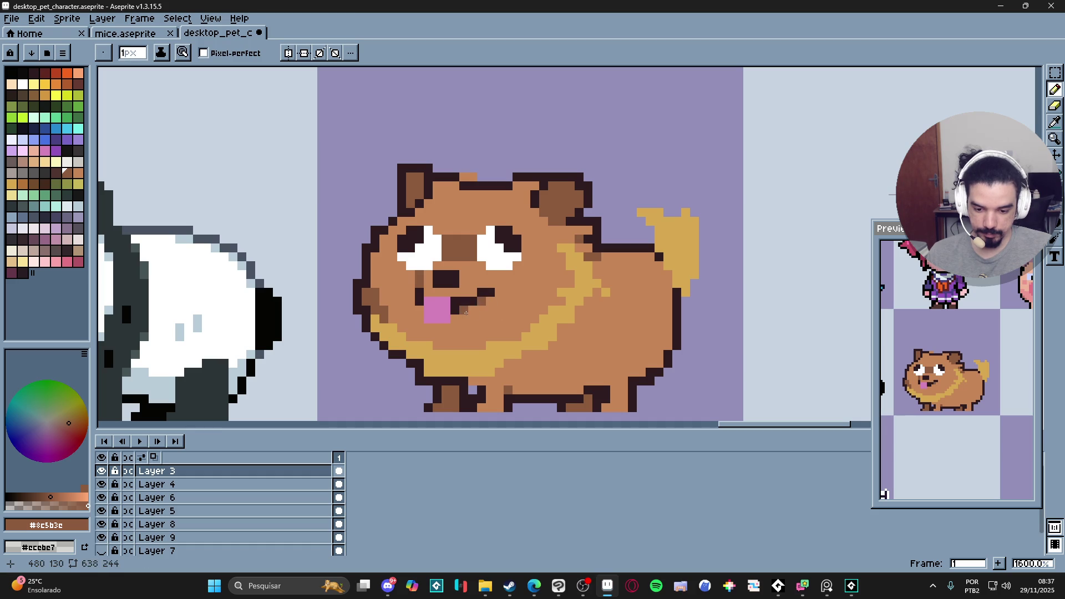
- Paint orange-brown pixels beside the tongue and add a dark pixel next to it
{"action": "scroll", "coordinate": [471, 312], "scroll_direction": "down", "scroll_amount": 4}
{"action": "scroll", "coordinate": [487, 303], "scroll_direction": "up", "scroll_amount": 3}
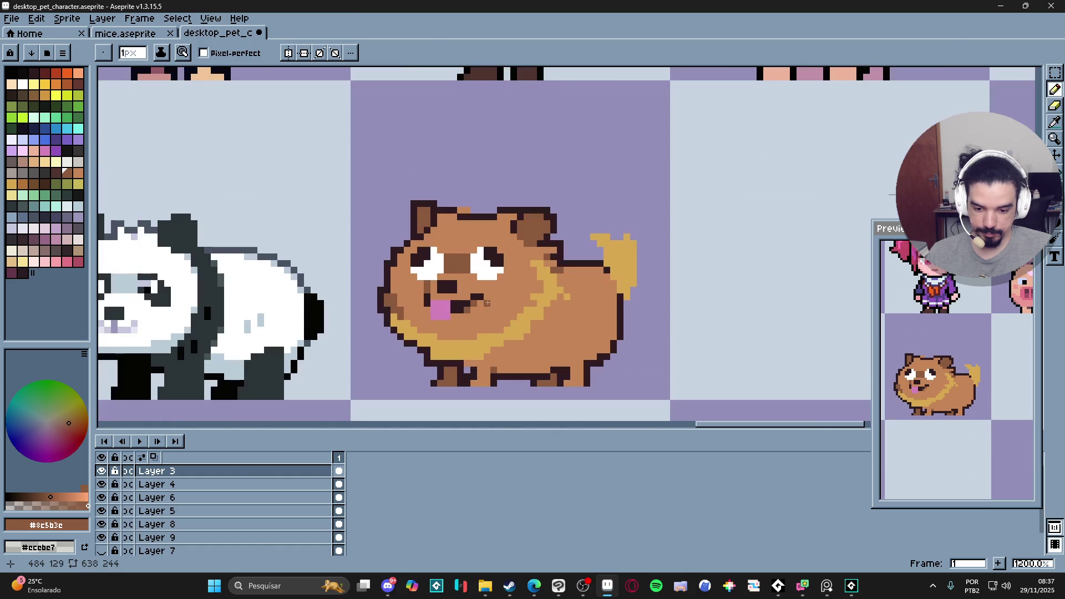
{"action": "scroll", "coordinate": [487, 299], "scroll_direction": "down", "scroll_amount": 3}
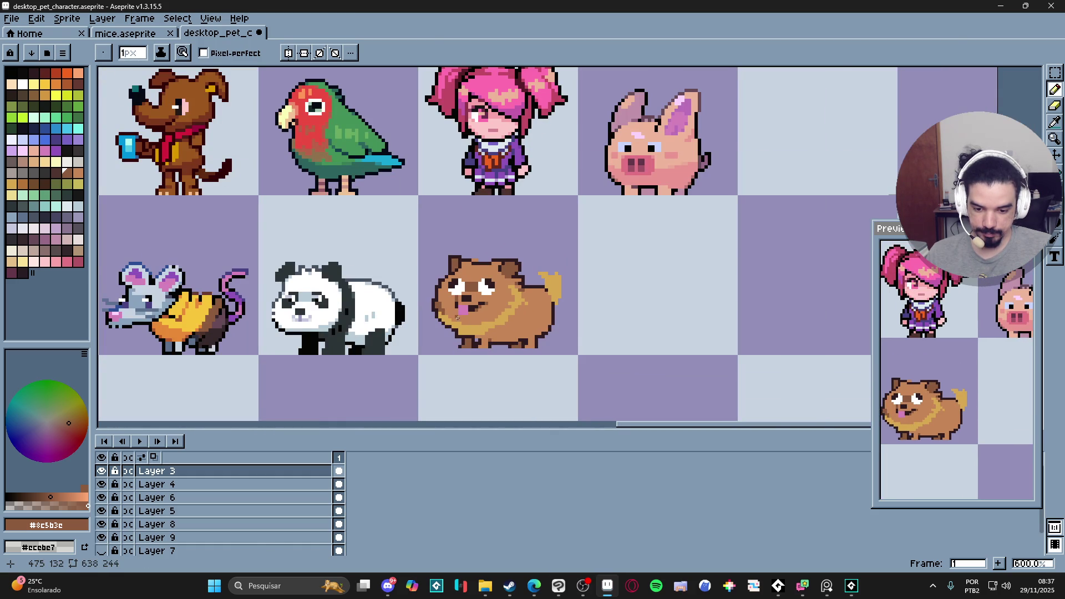
{"action": "scroll", "coordinate": [457, 318], "scroll_direction": "up", "scroll_amount": 4}
{"action": "left_click", "coordinate": [469, 300], "text": "alt"}
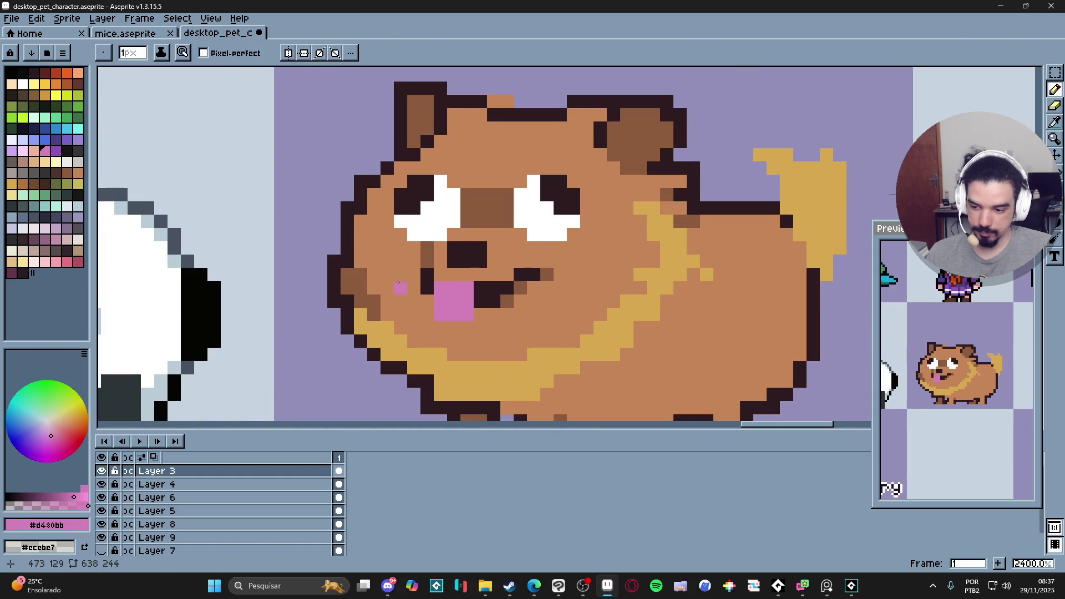
{"action": "left_click", "coordinate": [56, 151]}
{"action": "left_click", "coordinate": [66, 85]}
{"action": "mouse_move", "coordinate": [427, 301]}
{"action": "left_mouse_down"}
{"action": "mouse_move", "coordinate": [435, 323]}
{"action": "mouse_move", "coordinate": [472, 327]}
{"action": "left_mouse_up"}
{"action": "left_click", "coordinate": [478, 315], "text": "alt"}
{"action": "left_click", "coordinate": [480, 327]}
- Repaint the tongue's lower and right edges and the nearby mouth corner dark maroon
{"action": "scroll", "coordinate": [471, 325], "scroll_direction": "down", "scroll_amount": 5}
{"action": "scroll", "coordinate": [472, 325], "scroll_direction": "up", "scroll_amount": 2}
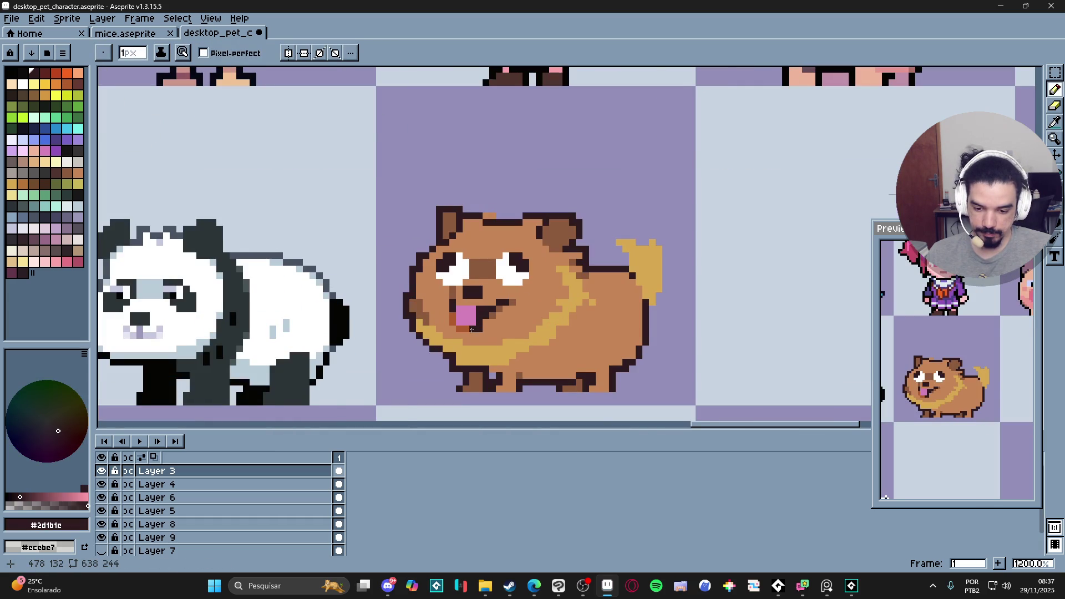
{"action": "scroll", "coordinate": [472, 329], "scroll_direction": "up", "scroll_amount": 1}
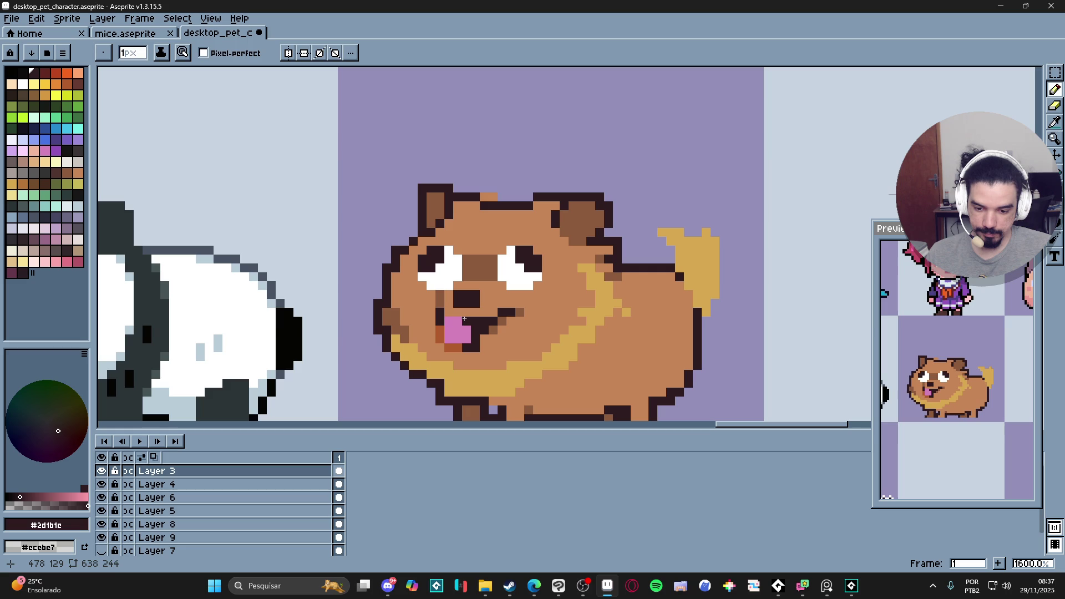
{"action": "scroll", "coordinate": [466, 321], "scroll_direction": "down", "scroll_amount": 4}
{"action": "scroll", "coordinate": [488, 363], "scroll_direction": "up", "scroll_amount": 3}
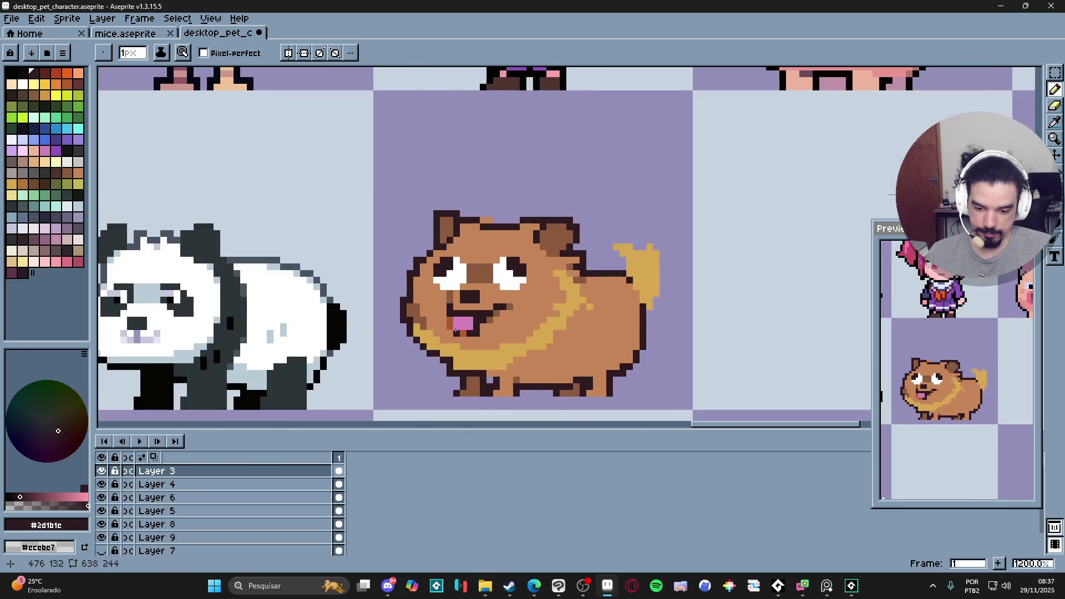
{"action": "scroll", "coordinate": [461, 332], "scroll_direction": "up", "scroll_amount": 2}
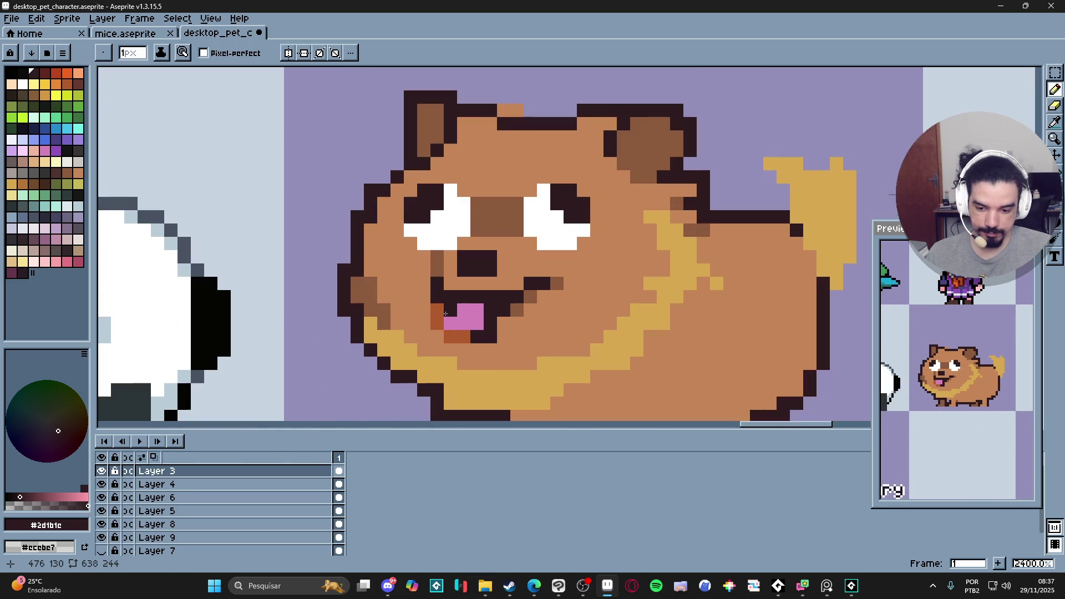
{"action": "scroll", "coordinate": [487, 350], "scroll_direction": "down", "scroll_amount": 5}
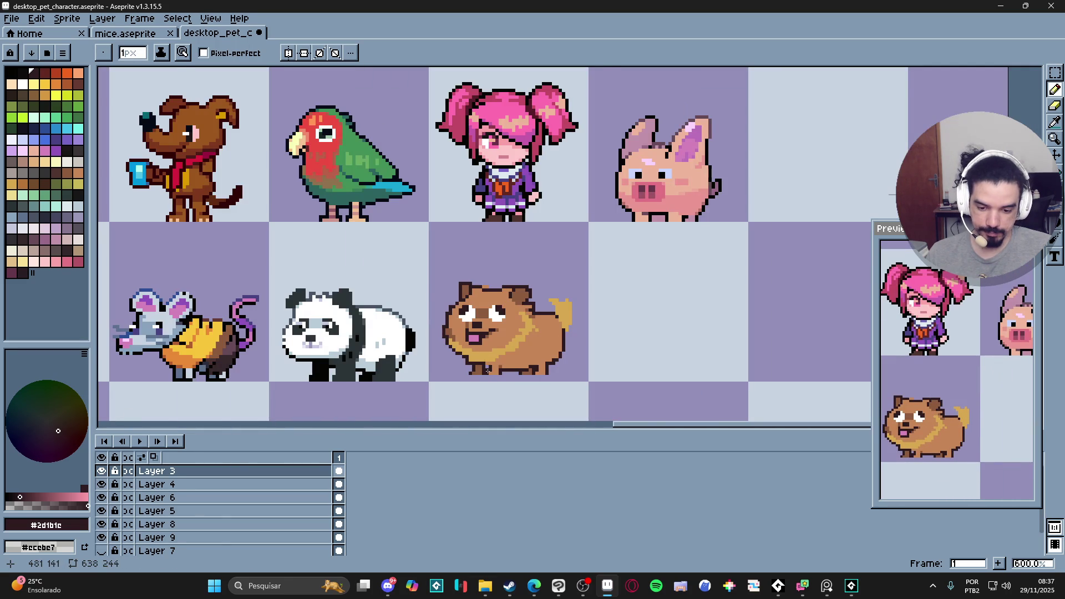
{"action": "scroll", "coordinate": [487, 369], "scroll_direction": "up", "scroll_amount": 4}
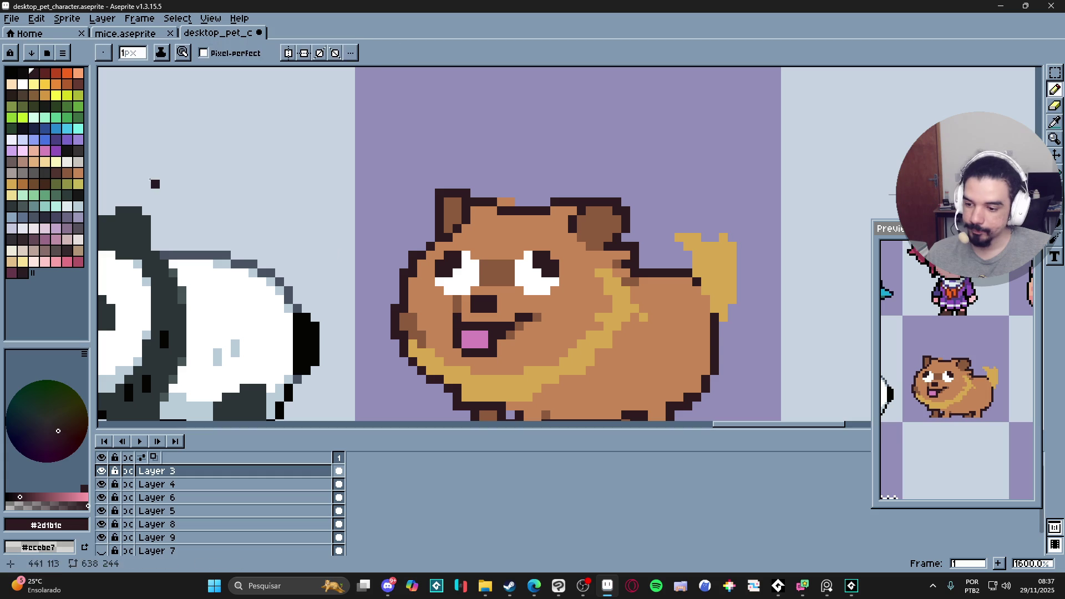
{"action": "left_click", "coordinate": [457, 335]}
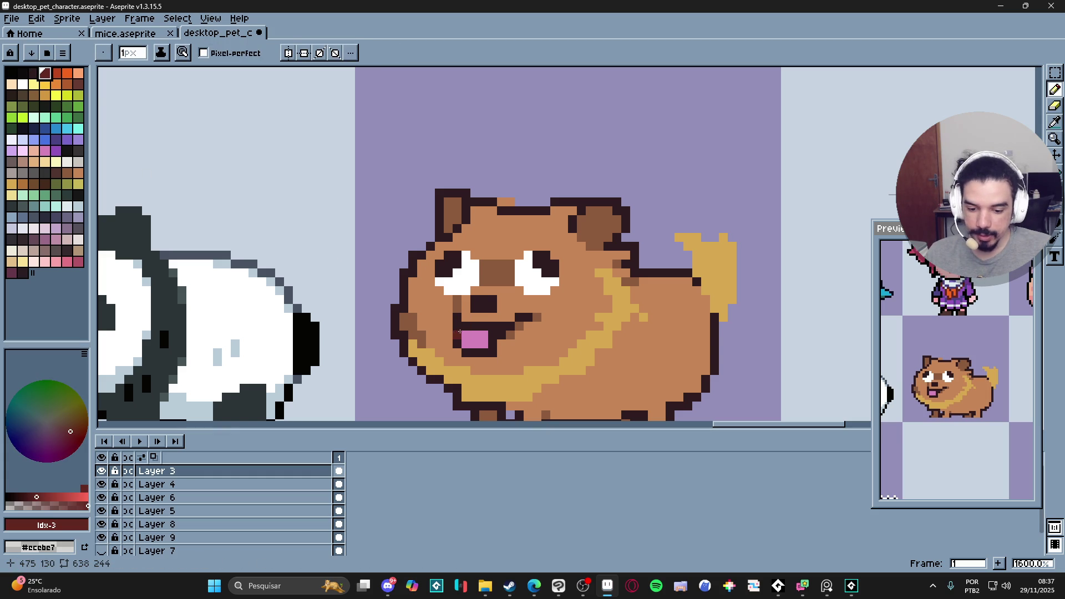
{"action": "left_click", "coordinate": [459, 344]}
{"action": "left_click_drag", "start_coordinate": [471, 353], "coordinate": [492, 353]}
{"action": "left_click", "coordinate": [493, 344]}
{"action": "left_click", "coordinate": [494, 335]}
{"action": "scroll", "coordinate": [494, 335], "scroll_direction": "down", "scroll_amount": 1}
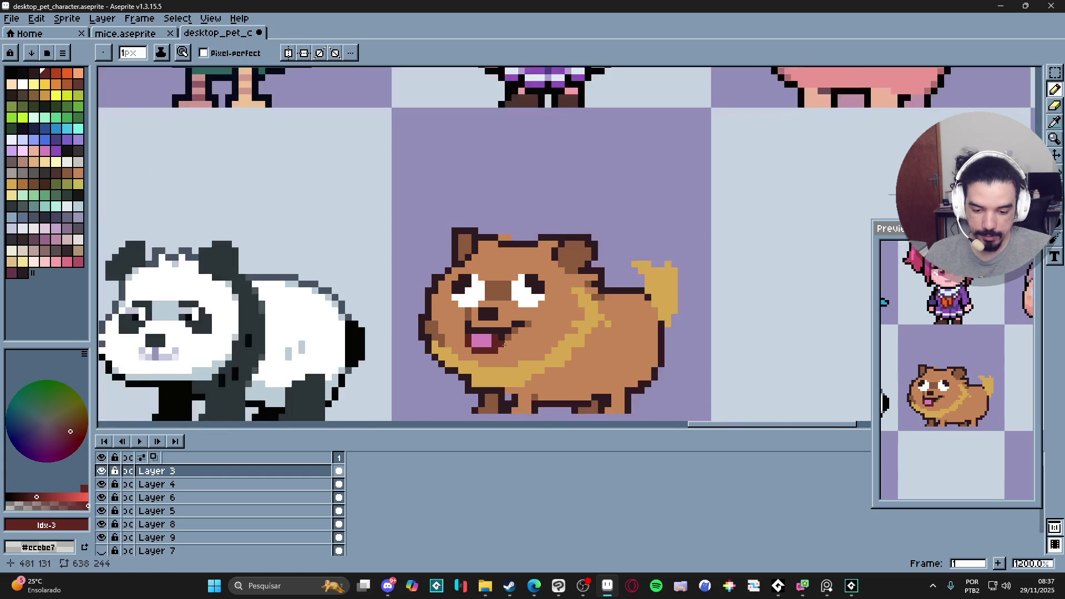
{"action": "scroll", "coordinate": [494, 335], "scroll_direction": "up", "scroll_amount": 1}
- Darken the lower corners of both eyes and add two dark pixels beside the nose
{"action": "left_click", "coordinate": [494, 333], "text": "alt"}
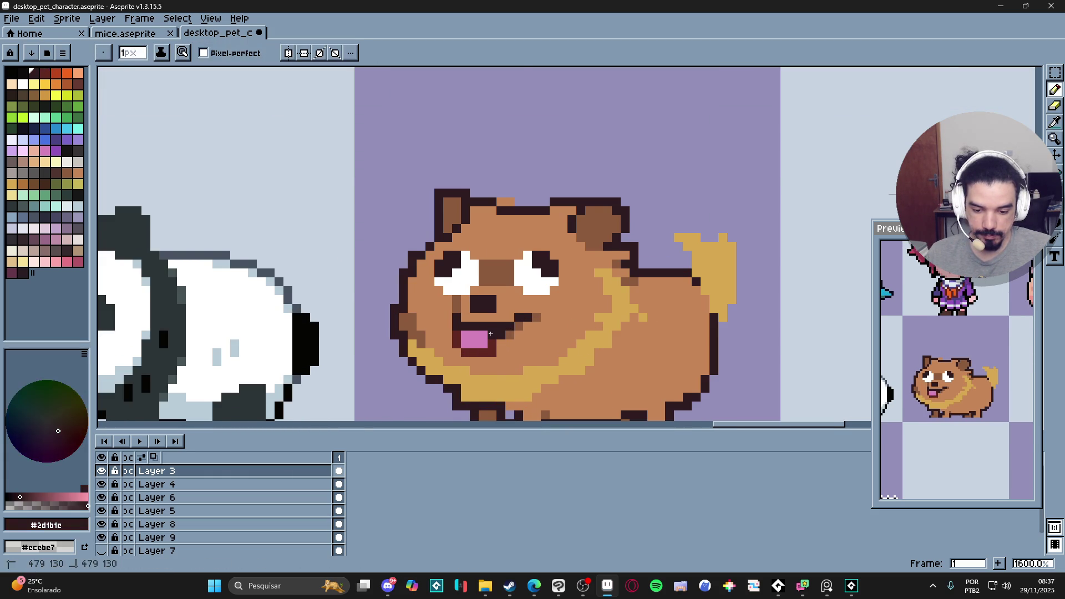
{"action": "scroll", "coordinate": [499, 338], "scroll_direction": "down", "scroll_amount": 2}
{"action": "scroll", "coordinate": [517, 347], "scroll_direction": "down", "scroll_amount": 1}
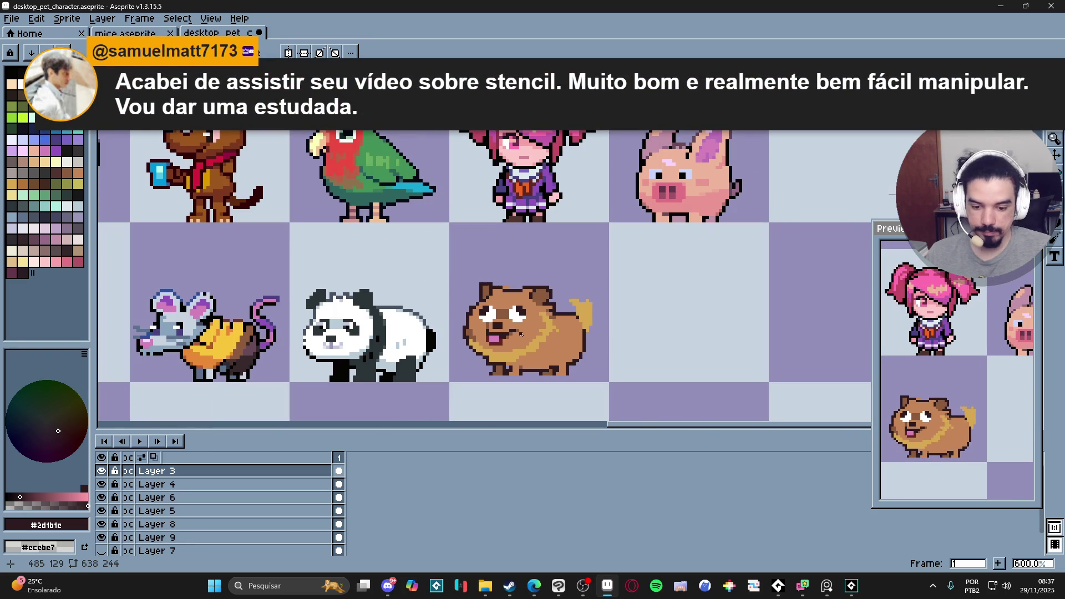
{"action": "scroll", "coordinate": [489, 334], "scroll_direction": "up", "scroll_amount": 4}
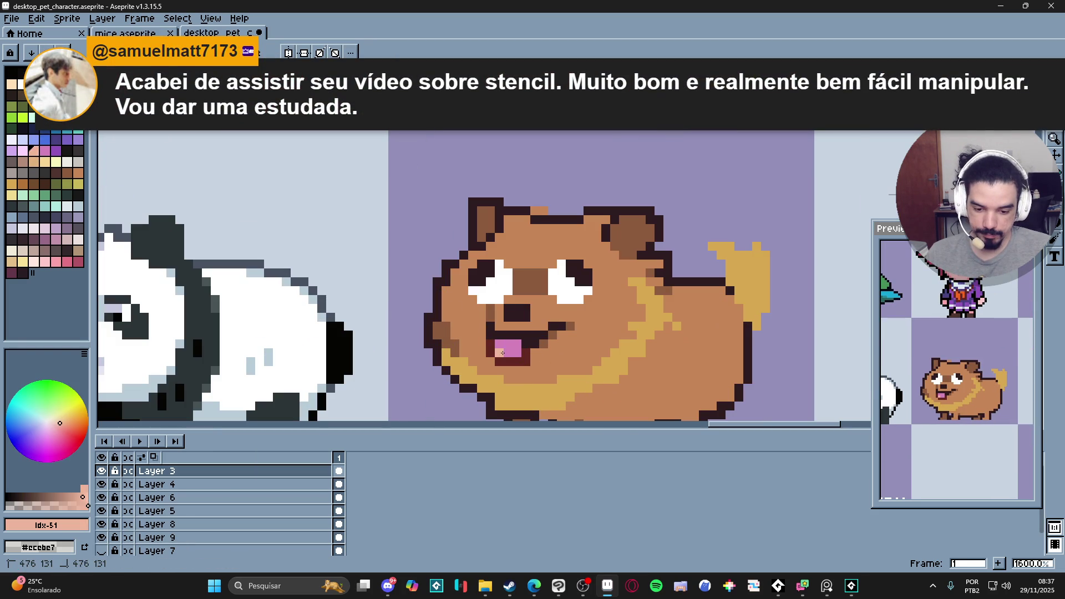
{"action": "scroll", "coordinate": [532, 398], "scroll_direction": "down", "scroll_amount": 3}
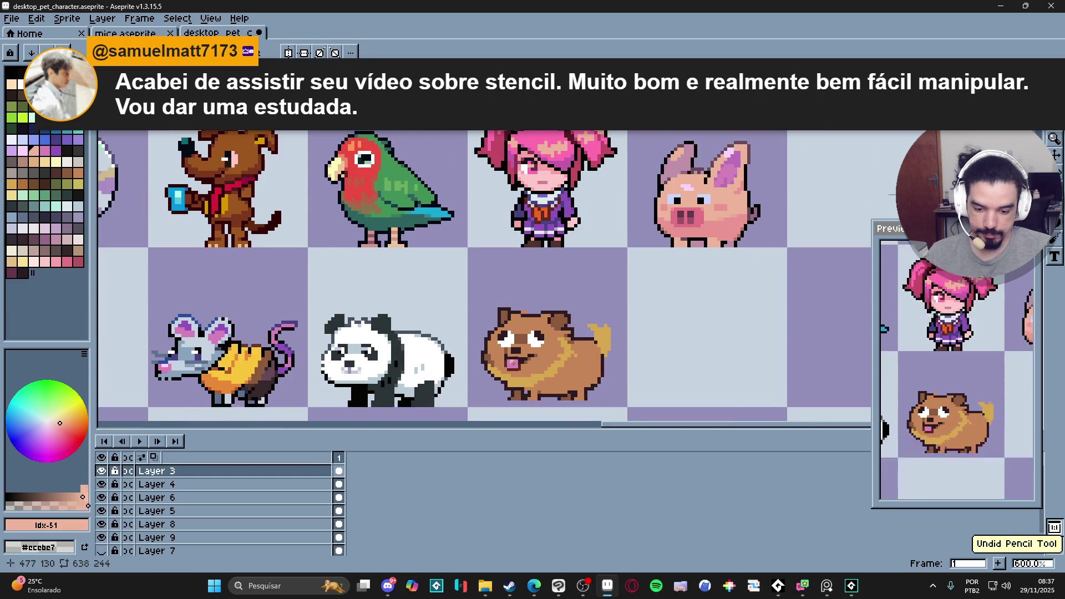
{"action": "scroll", "coordinate": [529, 381], "scroll_direction": "up", "scroll_amount": 4}
{"action": "scroll", "coordinate": [529, 401], "scroll_direction": "down", "scroll_amount": 4}
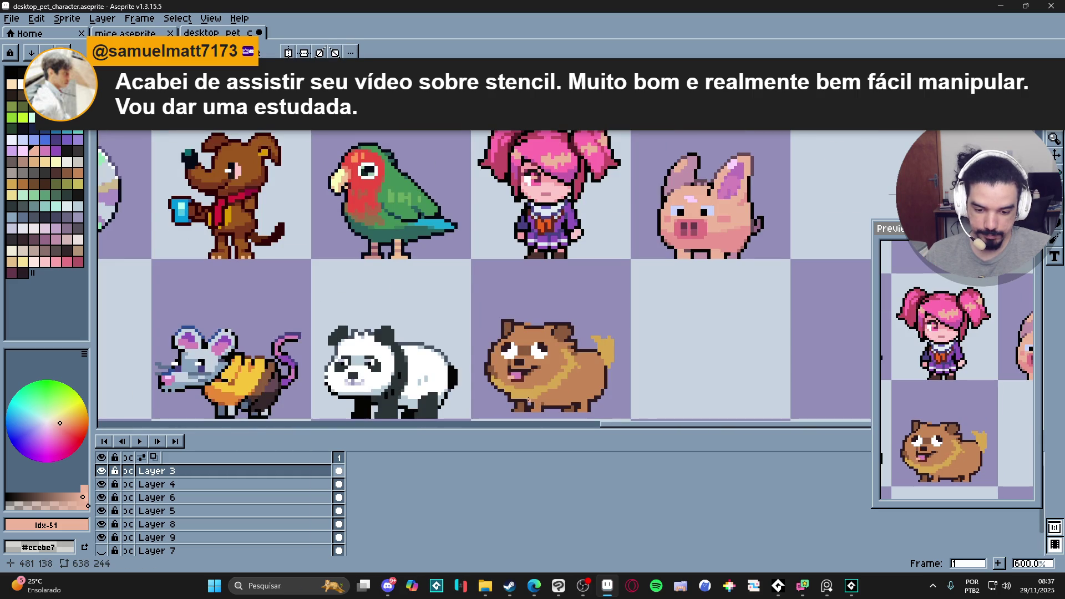
{"action": "left_click_drag", "start_coordinate": [529, 397], "coordinate": [495, 356]}
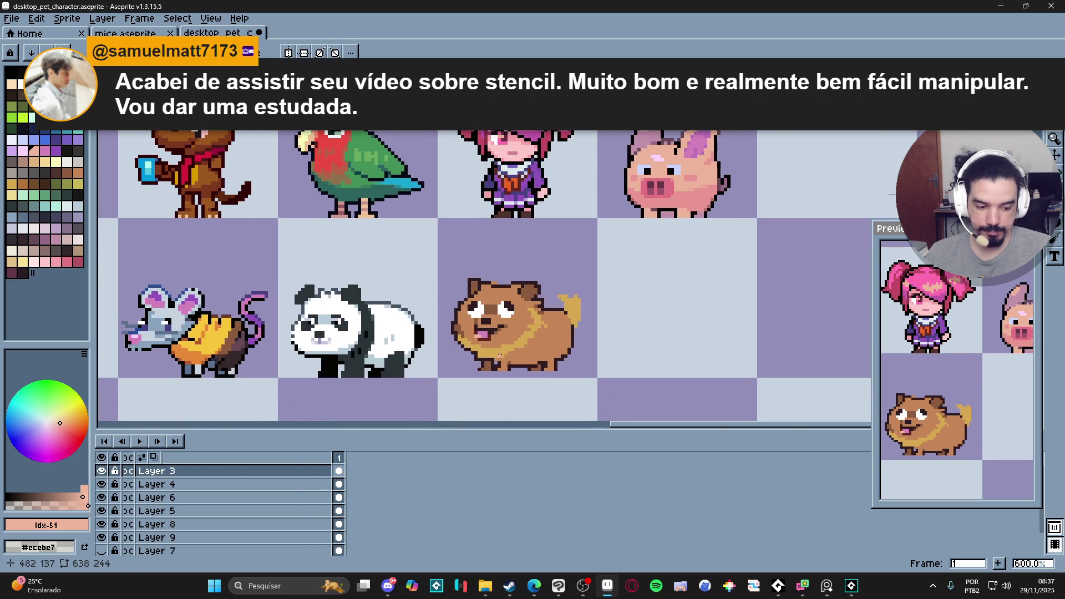
{"action": "scroll", "coordinate": [500, 355], "scroll_direction": "right", "scroll_amount": 1}
{"action": "left_click_drag", "start_coordinate": [508, 337], "coordinate": [497, 327]}
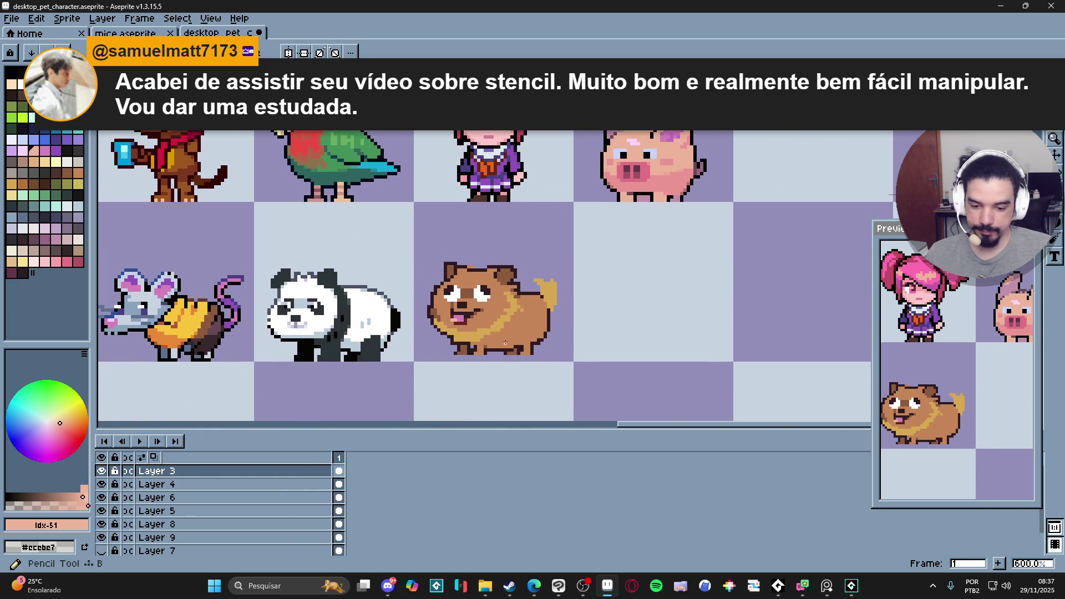
{"action": "scroll", "coordinate": [471, 307], "scroll_direction": "up", "scroll_amount": 4}
{"action": "left_click", "coordinate": [520, 279]}
{"action": "left_click", "coordinate": [403, 279]}
{"action": "left_click_drag", "start_coordinate": [439, 285], "coordinate": [441, 283]}
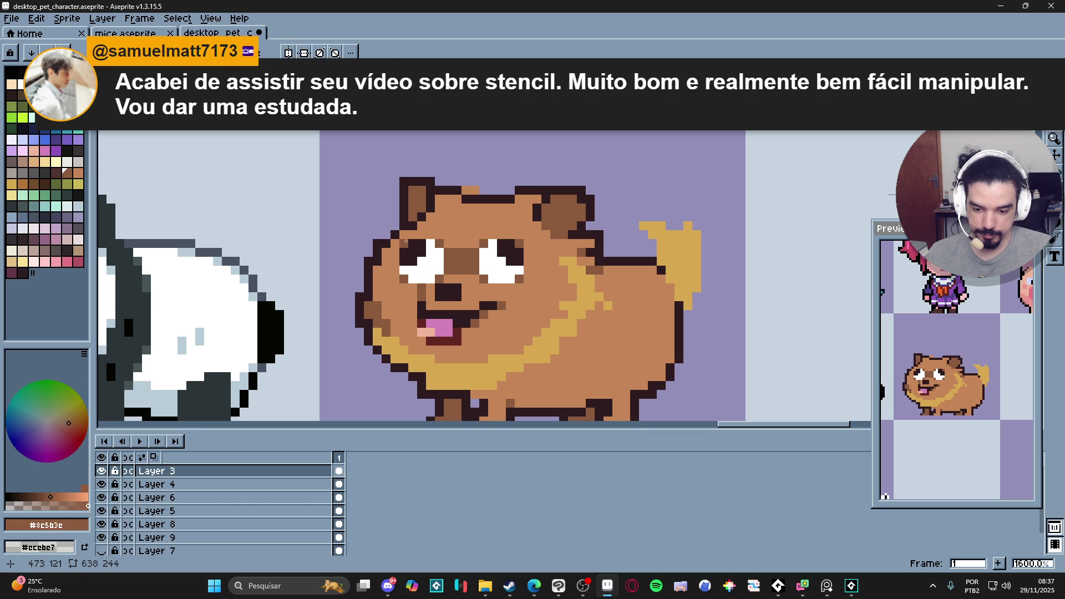
{"action": "scroll", "coordinate": [427, 264], "scroll_direction": "down", "scroll_amount": 2}
- Save the sprite sheet with Ctrl+S
{"action": "key", "text": "ctrl+s"}
{"action": "scroll", "coordinate": [489, 288], "scroll_direction": "down", "scroll_amount": 2}
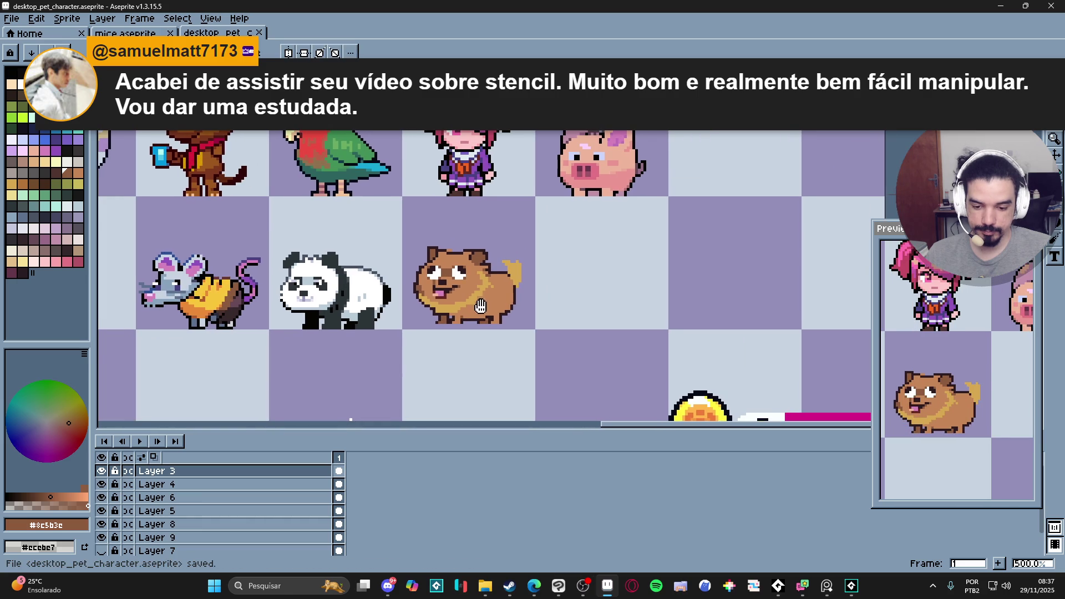
{"action": "left_click_drag", "start_coordinate": [490, 314], "coordinate": [494, 339]}
{"action": "scroll", "coordinate": [513, 300], "scroll_direction": "up", "scroll_amount": 1}
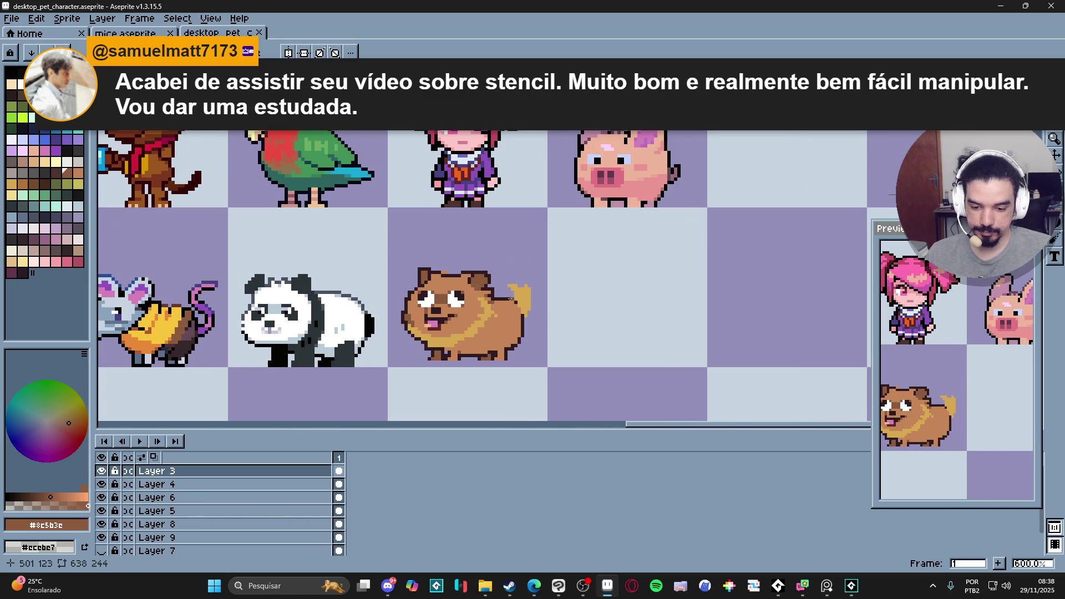
{"action": "scroll", "coordinate": [511, 299], "scroll_direction": "up", "scroll_amount": 4}
- Draw dark outline pixels along the tail's right edge
{"action": "left_click", "coordinate": [525, 295], "text": "alt"}
{"action": "mouse_move", "coordinate": [524, 295]}
{"action": "left_mouse_down"}
{"action": "mouse_move", "coordinate": [518, 260]}
{"action": "mouse_move", "coordinate": [538, 259]}
{"action": "mouse_move", "coordinate": [548, 278]}
{"action": "left_mouse_up"}
{"action": "left_click", "coordinate": [552, 276]}
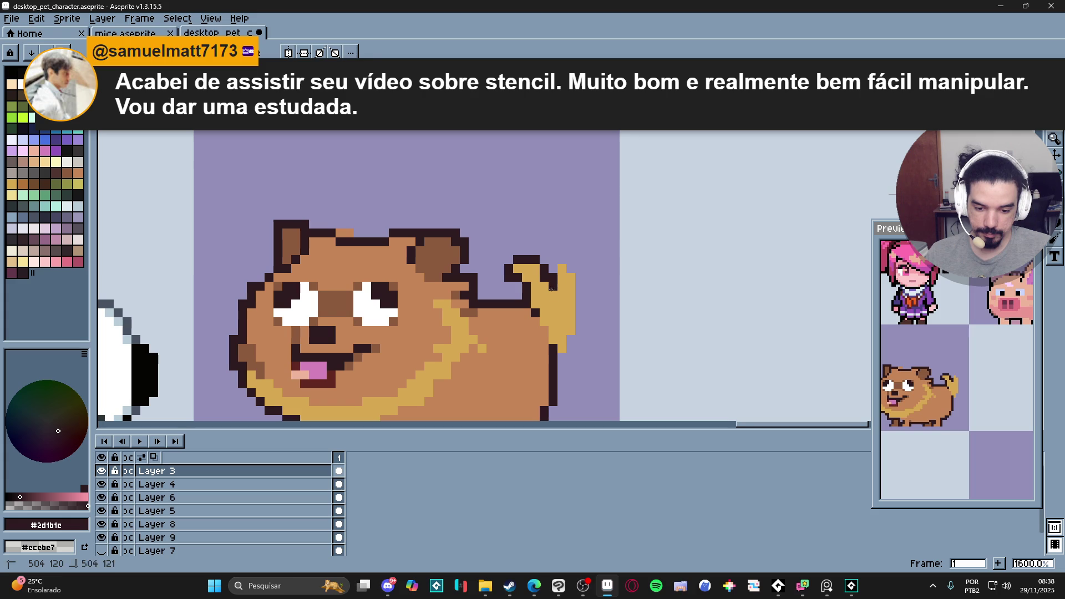
{"action": "left_click", "coordinate": [552, 295]}
{"action": "left_click", "coordinate": [550, 288], "text": "alt"}
{"action": "scroll", "coordinate": [550, 288], "scroll_direction": "down", "scroll_amount": 8}
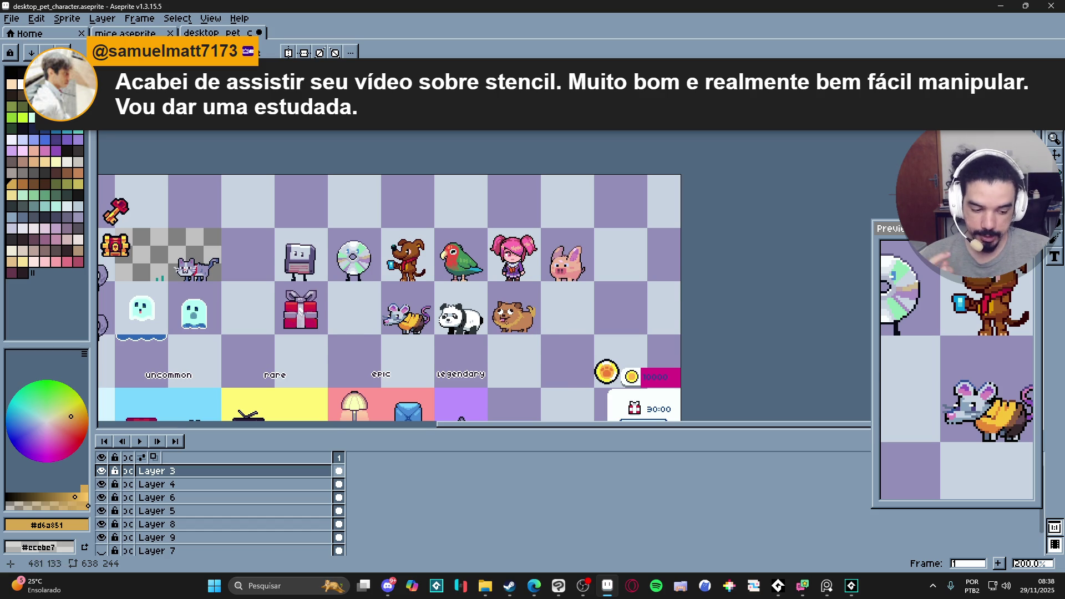
{"action": "scroll", "coordinate": [514, 328], "scroll_direction": "down", "scroll_amount": 1}
{"action": "scroll", "coordinate": [496, 316], "scroll_direction": "up", "scroll_amount": 2}
{"action": "scroll", "coordinate": [494, 305], "scroll_direction": "down", "scroll_amount": 1}
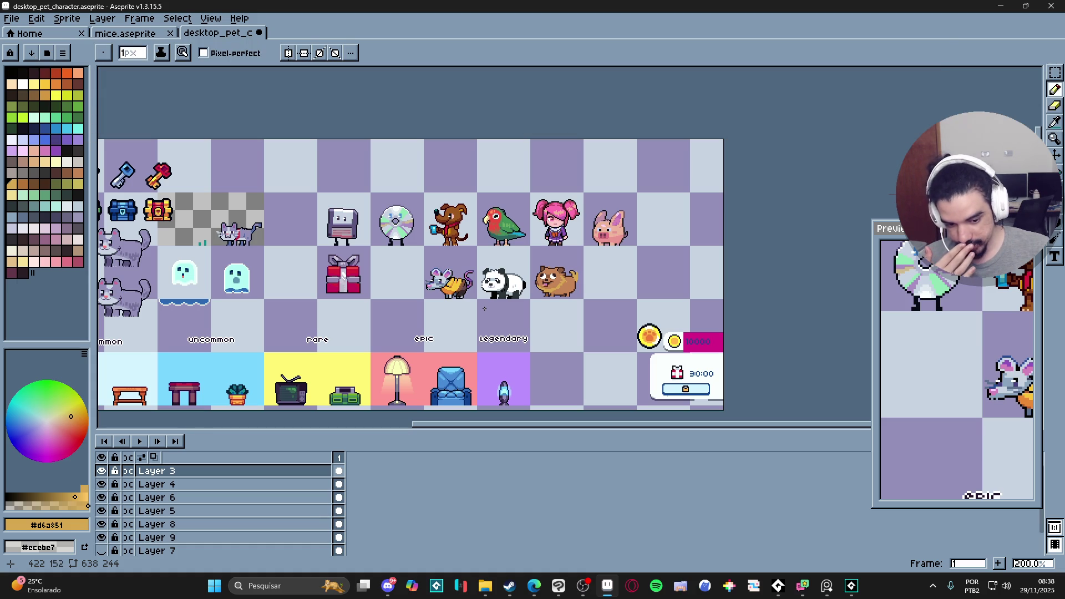
{"action": "scroll", "coordinate": [485, 310], "scroll_direction": "down", "scroll_amount": 1}
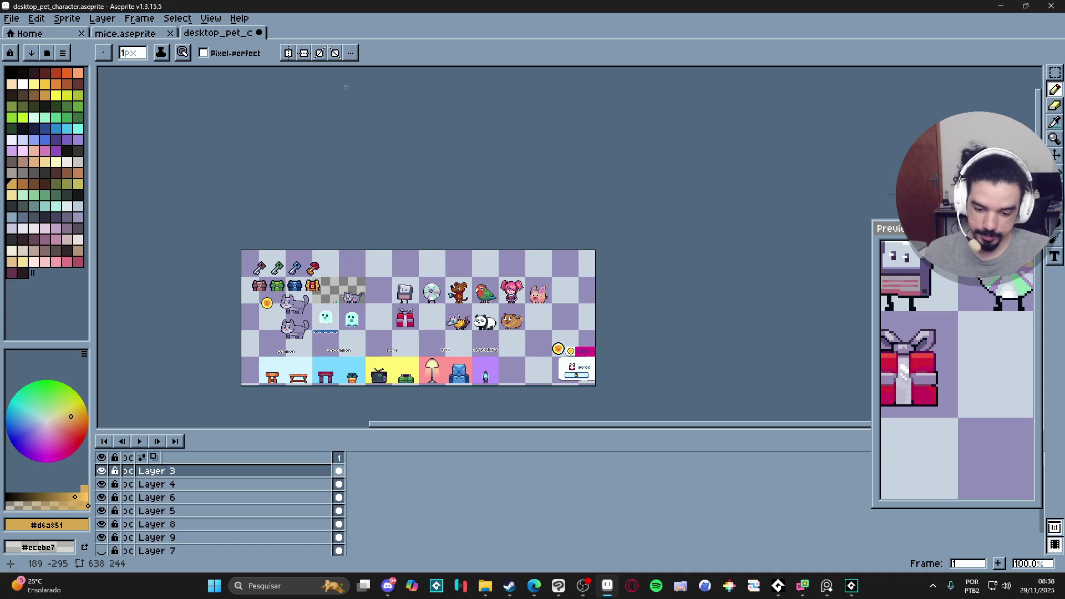
- Try erasing pixels on the head outline, then undo the accidental erase
{"action": "scroll", "coordinate": [456, 99], "scroll_direction": "up", "scroll_amount": 5}
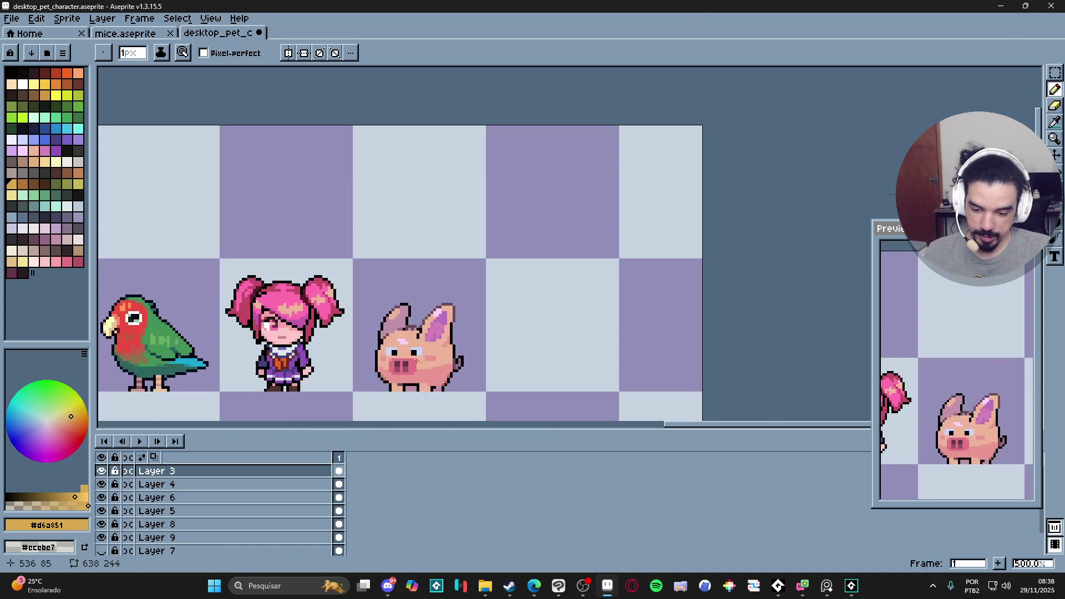
{"action": "scroll", "coordinate": [456, 98], "scroll_direction": "down", "scroll_amount": 2}
{"action": "scroll", "coordinate": [466, 207], "scroll_direction": "up", "scroll_amount": 4}
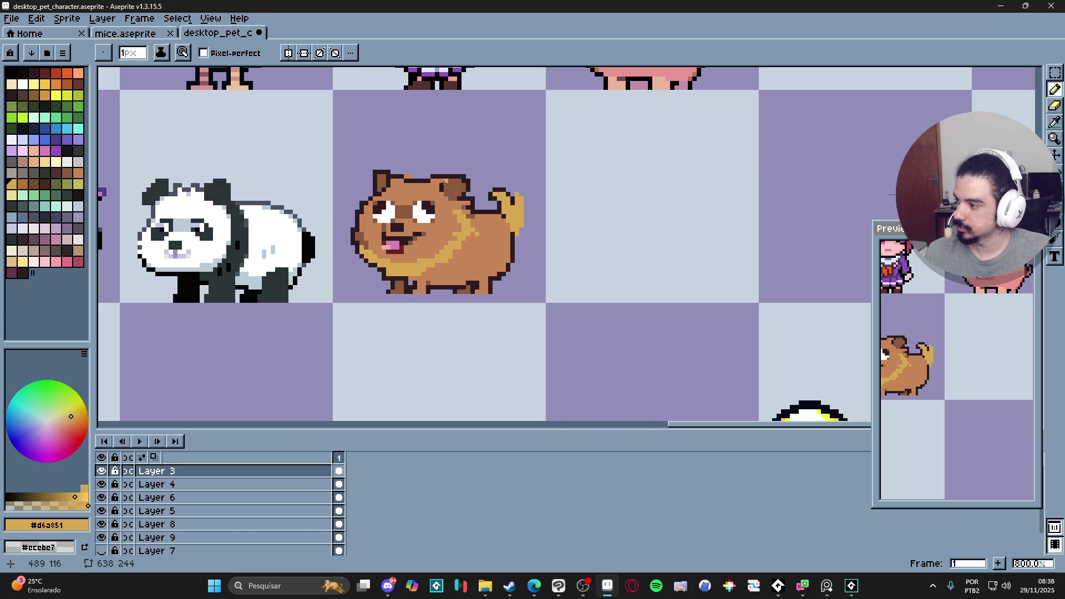
{"action": "scroll", "coordinate": [432, 172], "scroll_direction": "up", "scroll_amount": 2}
{"action": "scroll", "coordinate": [468, 162], "scroll_direction": "up", "scroll_amount": 1}
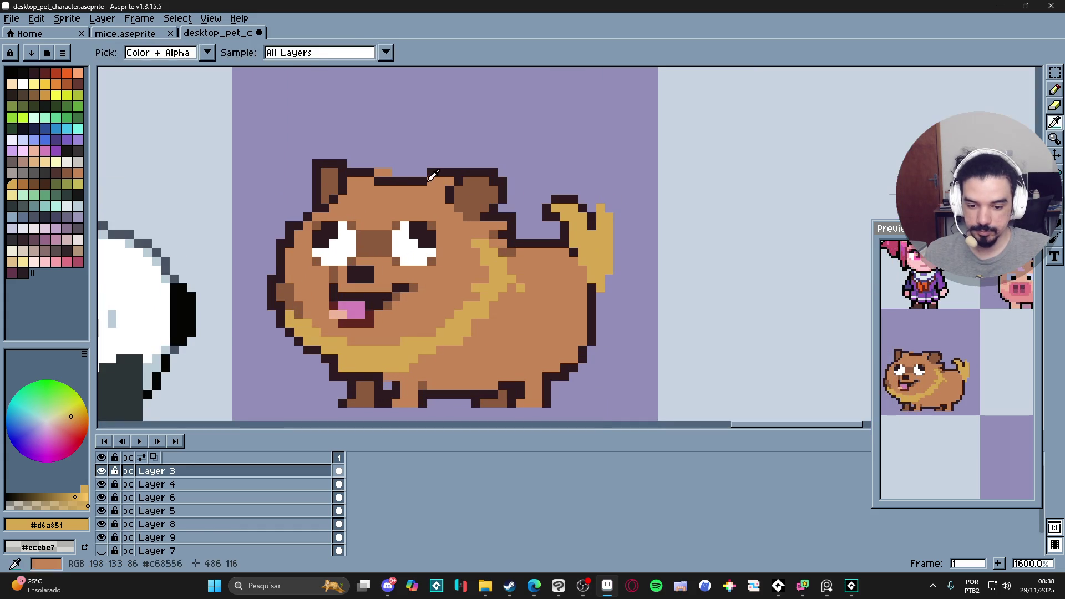
{"action": "left_click", "coordinate": [436, 172], "text": "alt"}
{"action": "key", "text": "e"}
{"action": "left_click_drag", "start_coordinate": [440, 172], "coordinate": [460, 173]}
{"action": "key", "text": "ctrl+z"}
- Paint body colour inside the ear and add a dark pixel at the ear's left edge
{"action": "key", "text": "alt"}
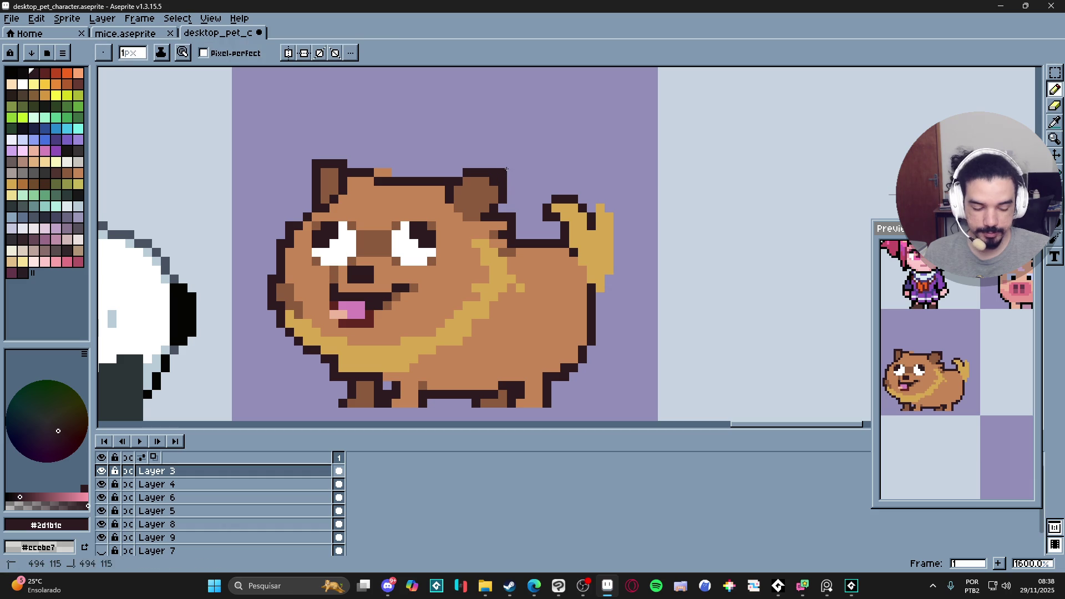
{"action": "left_click", "coordinate": [484, 184], "text": "alt"}
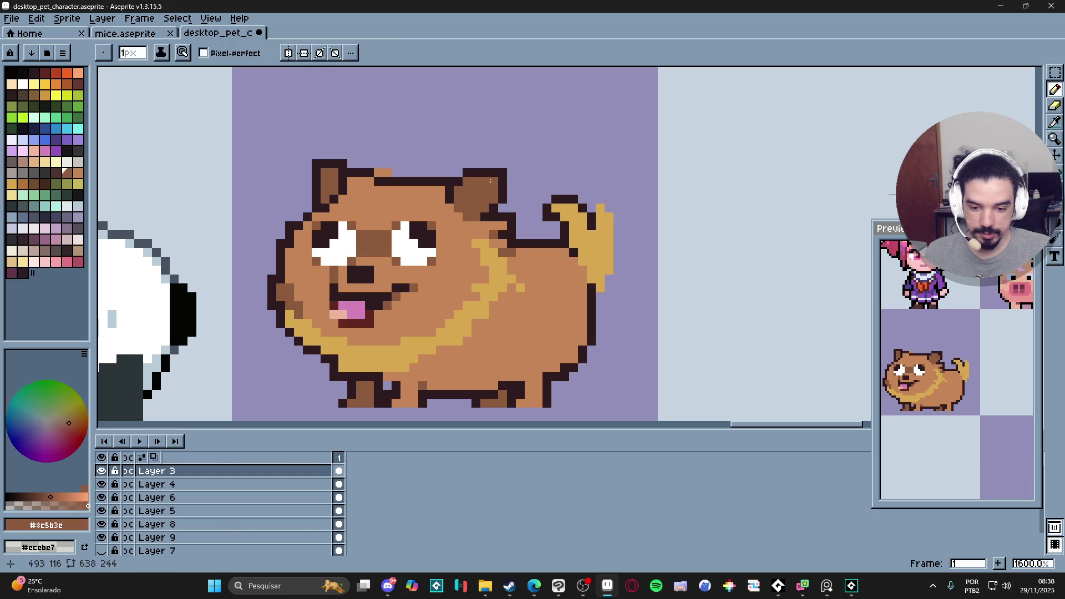
{"action": "left_click", "coordinate": [449, 201], "text": "alt"}
{"action": "left_click", "coordinate": [486, 198]}
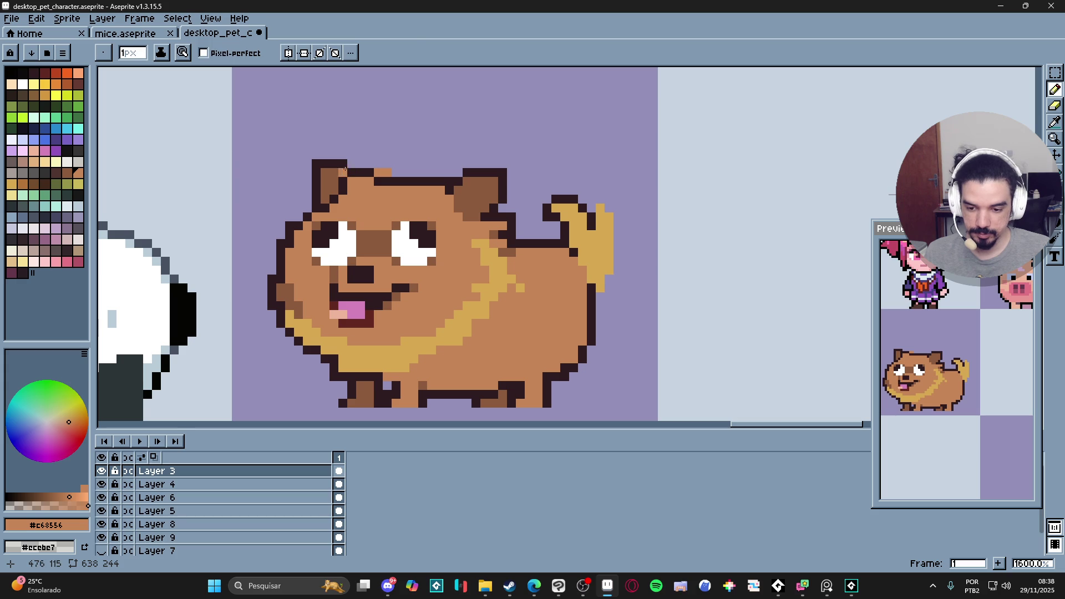
{"action": "left_click", "coordinate": [314, 164], "text": "alt"}
{"action": "left_click", "coordinate": [307, 172]}
{"action": "left_click", "coordinate": [319, 174], "text": "alt"}
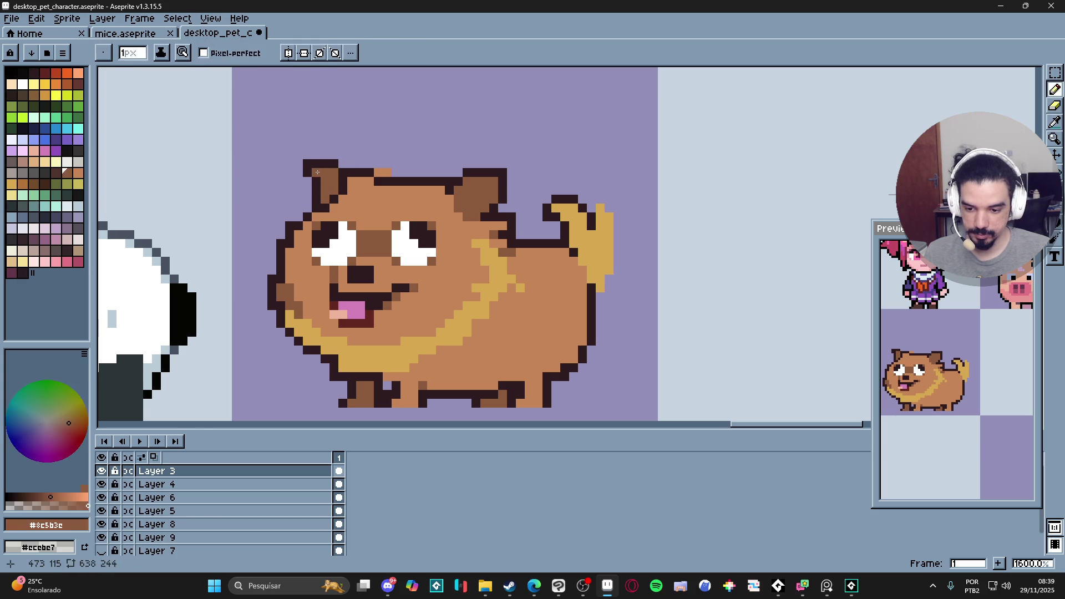
{"action": "left_click", "coordinate": [319, 174], "text": "alt"}
{"action": "scroll", "coordinate": [424, 234], "scroll_direction": "down", "scroll_amount": 4}
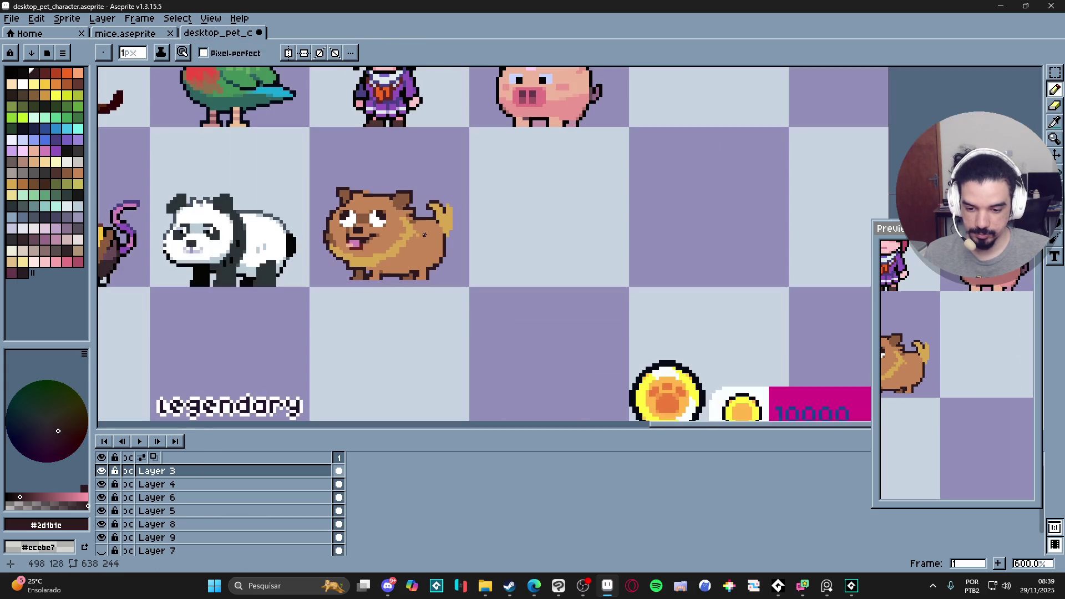
{"action": "scroll", "coordinate": [370, 204], "scroll_direction": "up", "scroll_amount": 4}
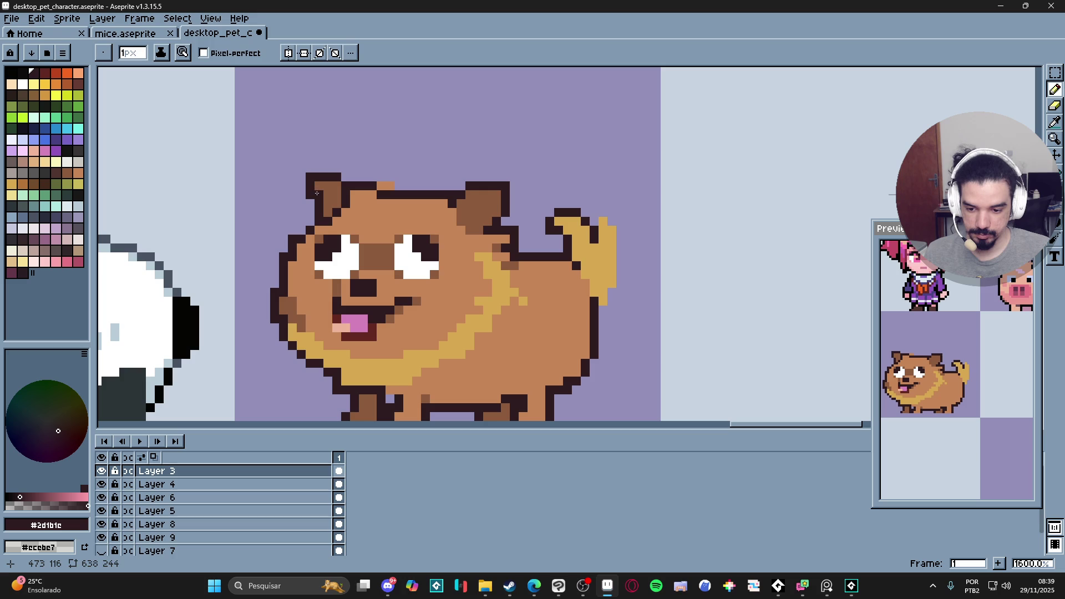
- Add a darker brown pixel on the left ear and save the sprite sheet
{"action": "key", "text": "e"}
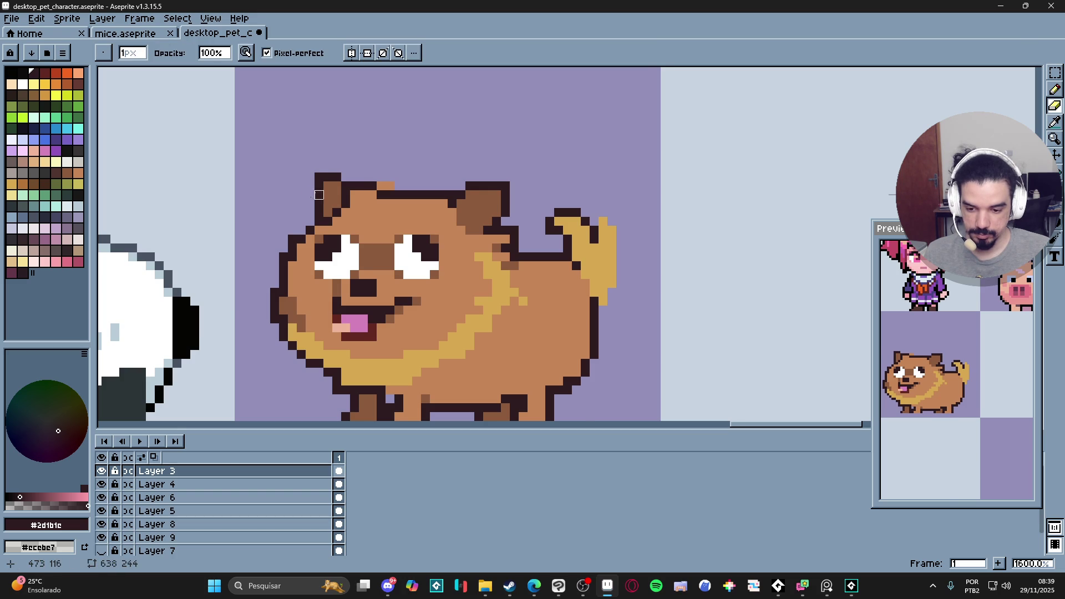
{"action": "scroll", "coordinate": [368, 195], "scroll_direction": "down", "scroll_amount": 3}
{"action": "key", "text": "b"}
{"action": "scroll", "coordinate": [435, 204], "scroll_direction": "up", "scroll_amount": 3}
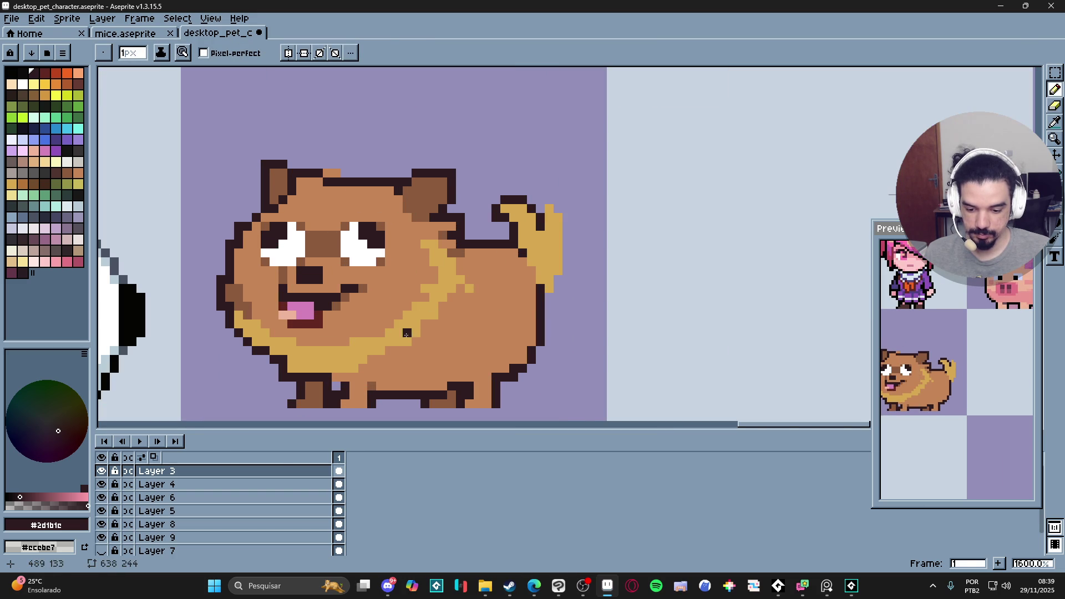
{"action": "left_click", "coordinate": [378, 266], "text": "alt"}
{"action": "left_click", "coordinate": [56, 172]}
{"action": "left_click", "coordinate": [283, 201]}
{"action": "scroll", "coordinate": [294, 197], "scroll_direction": "down", "scroll_amount": 3}
{"action": "key", "text": "ctrl+s"}
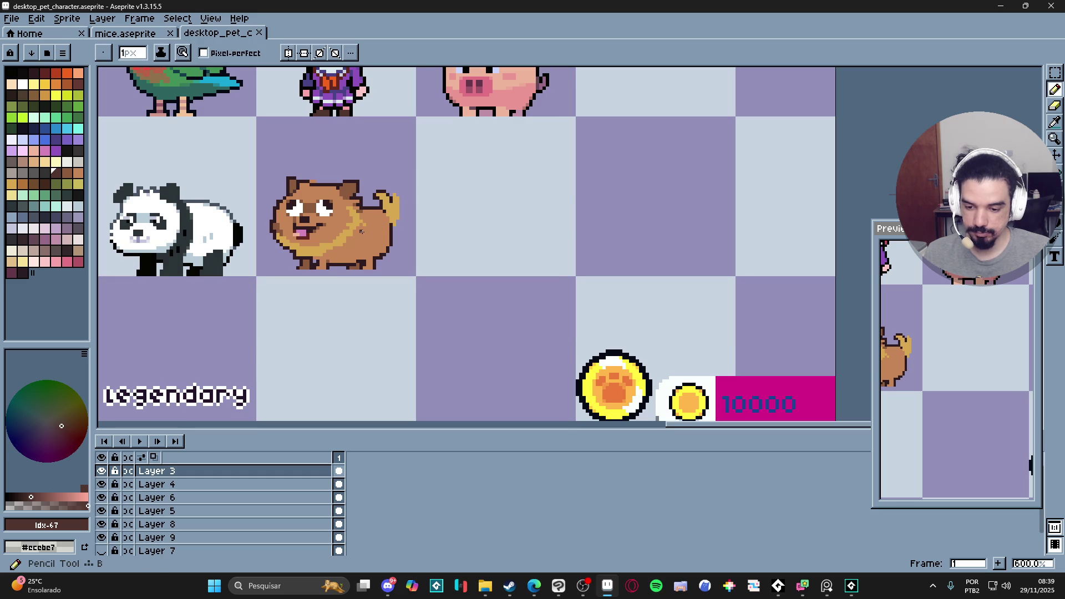
{"action": "scroll", "coordinate": [363, 235], "scroll_direction": "down", "scroll_amount": 1}
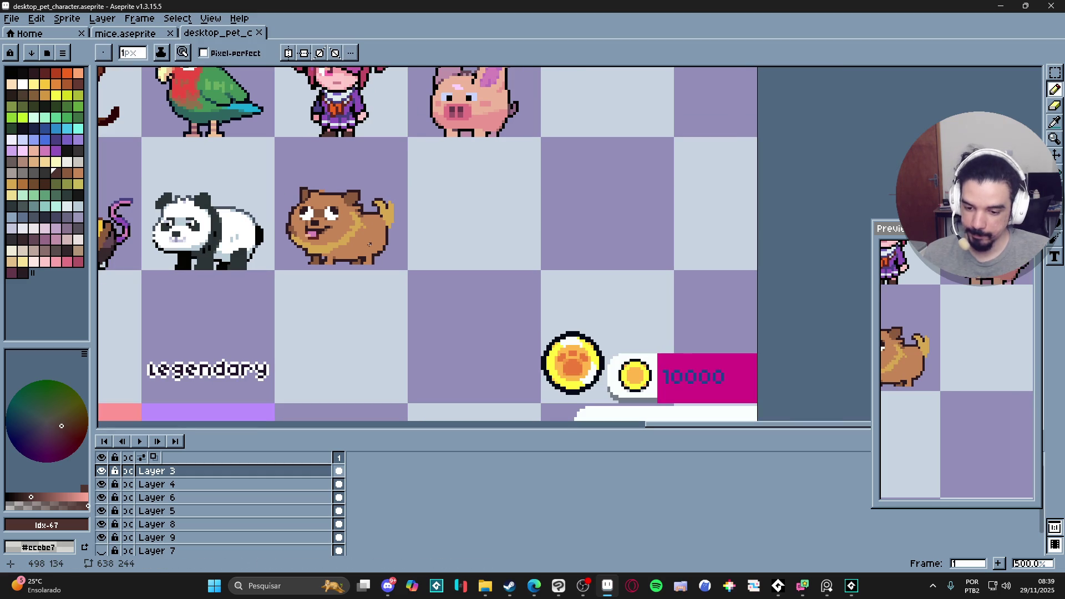
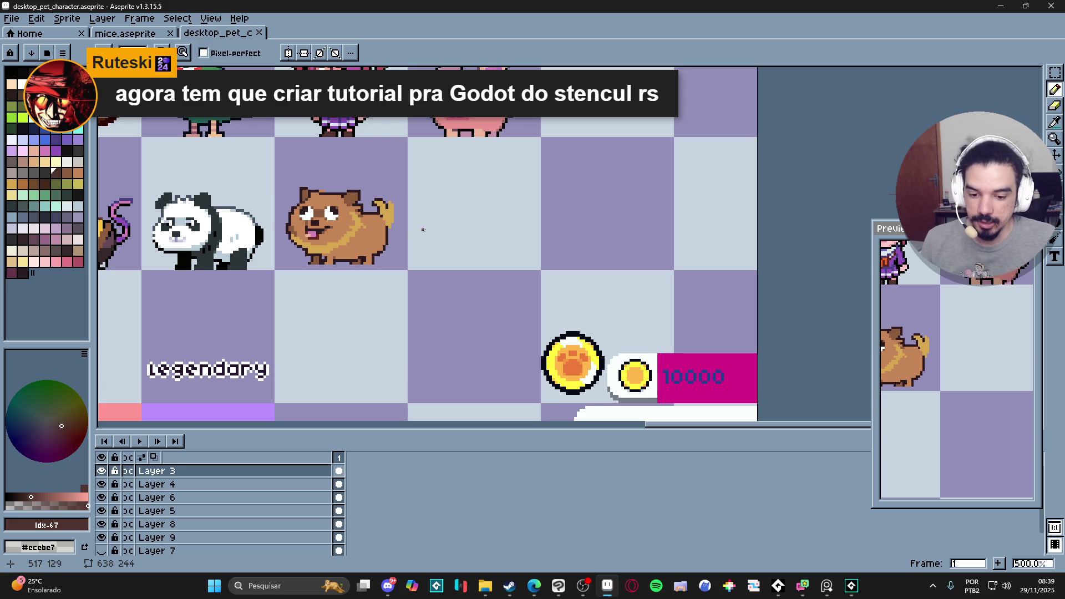
- Launch Godot Engine by searching 'godo' and open the dodge_game project
{"action": "left_click", "coordinate": [342, 587]}
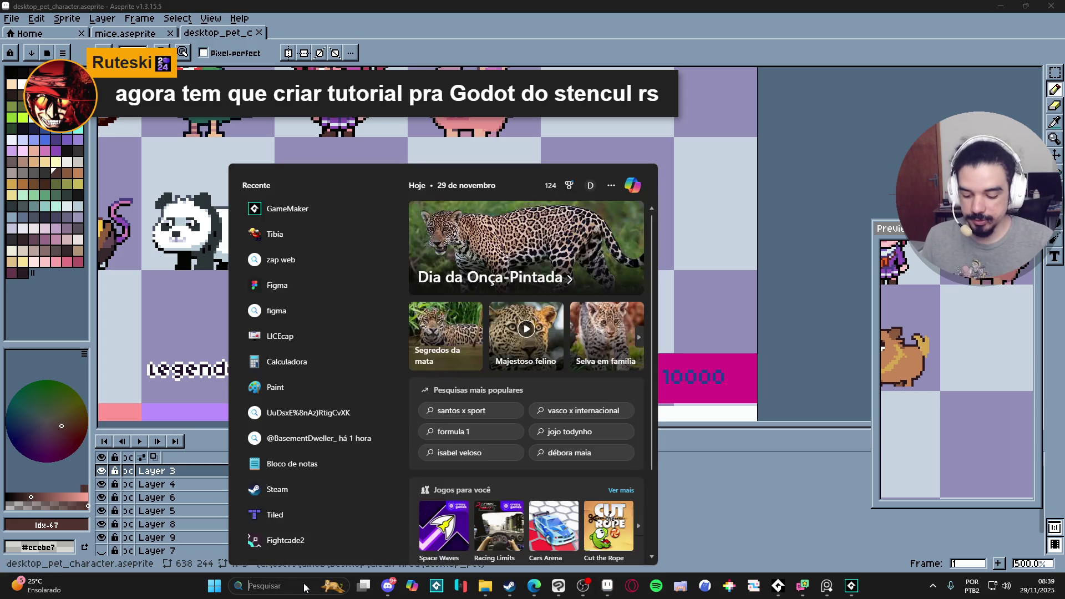
{"action": "type", "text": "godo"}
{"action": "key", "text": "Return"}
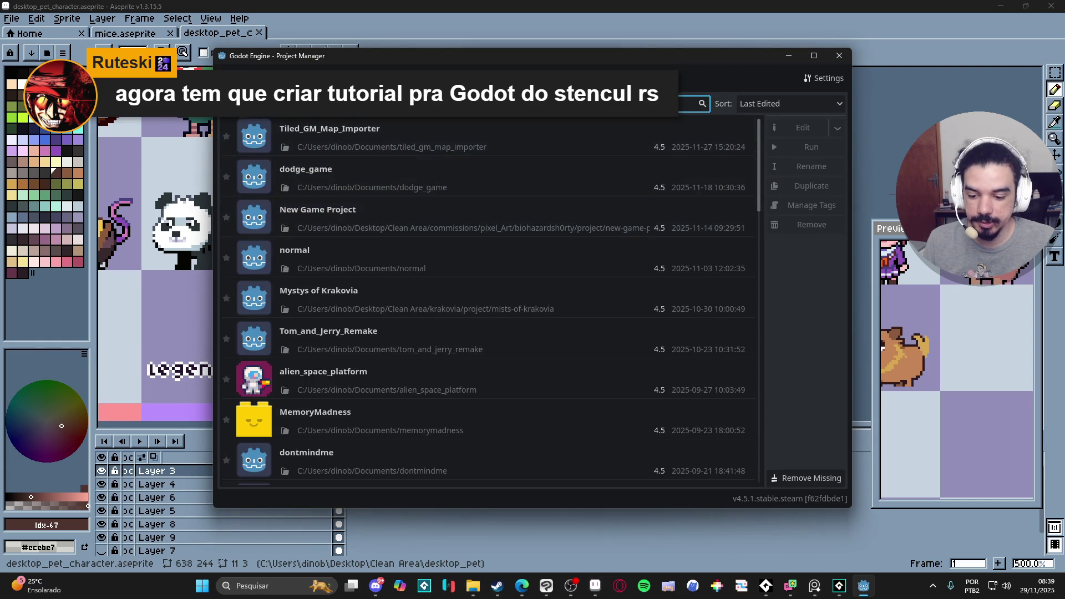
{"action": "double_click", "coordinate": [404, 177]}
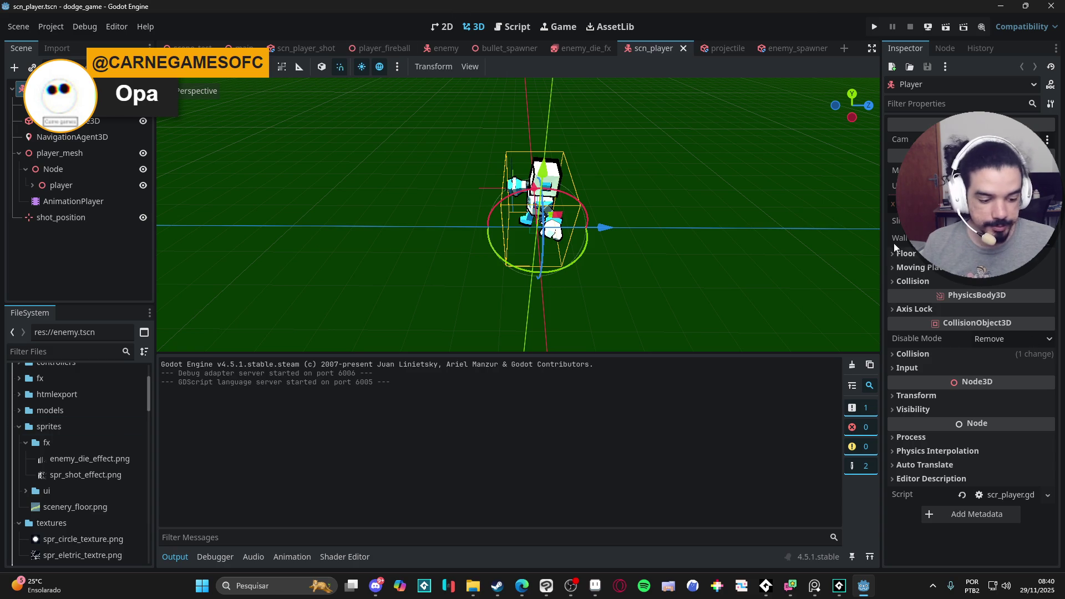
- Filter project files by 'sha', select fireheader_shader.tres and show a taller shader editor panel
{"action": "left_click", "coordinate": [94, 351]}
{"action": "type", "text": "sha"}
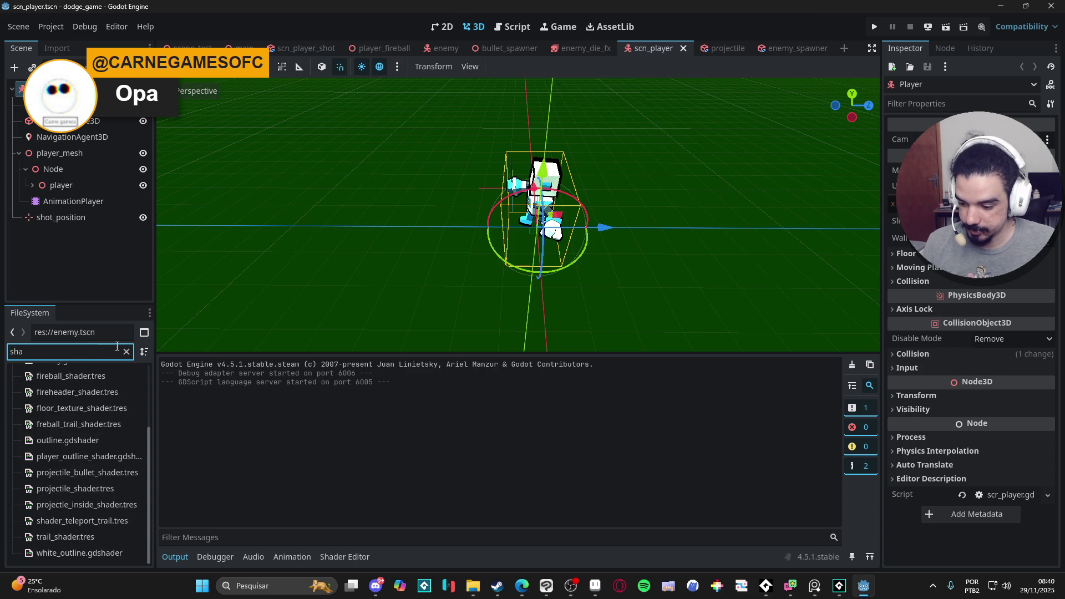
{"action": "left_click", "coordinate": [83, 392]}
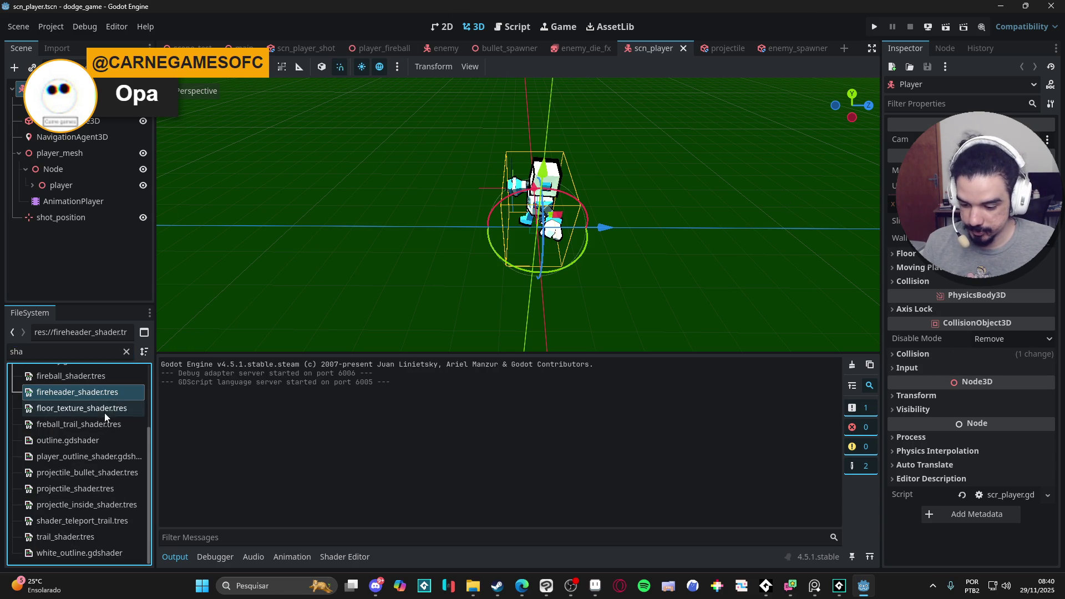
{"action": "left_click", "coordinate": [337, 557]}
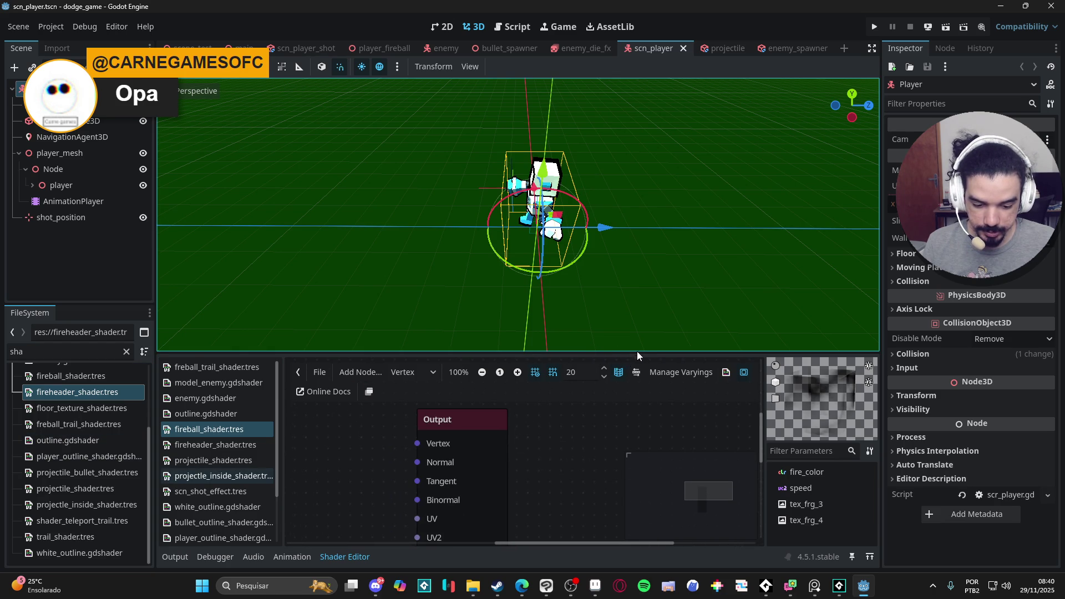
{"action": "left_click_drag", "start_coordinate": [638, 354], "coordinate": [637, 128]}
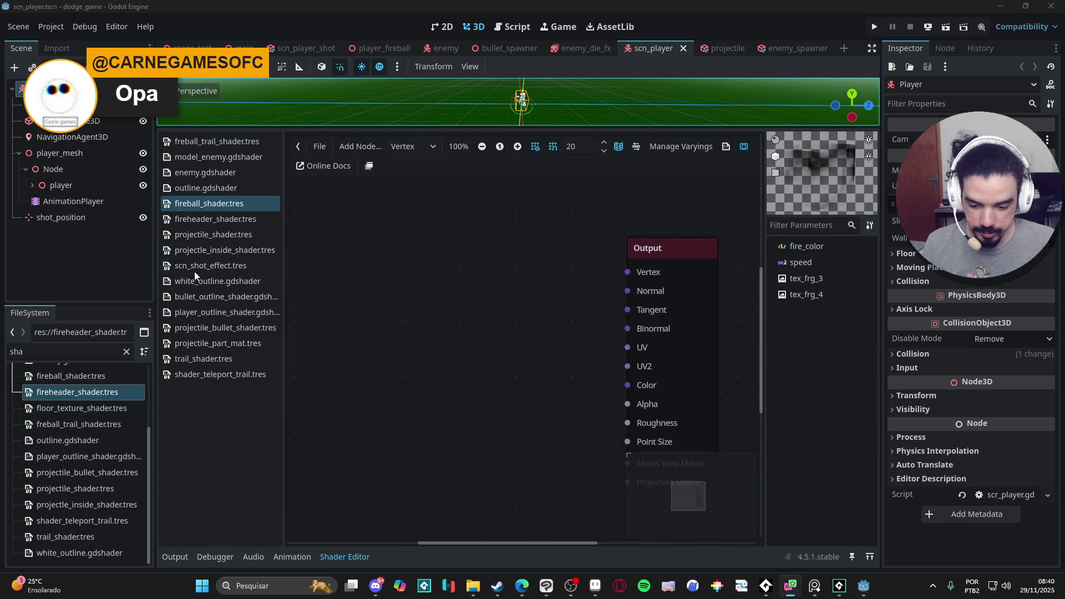
- Try an Add Node search for 'sten', cancel it, pan the graph and shrink the shader editor
{"action": "right_click", "coordinate": [381, 280]}
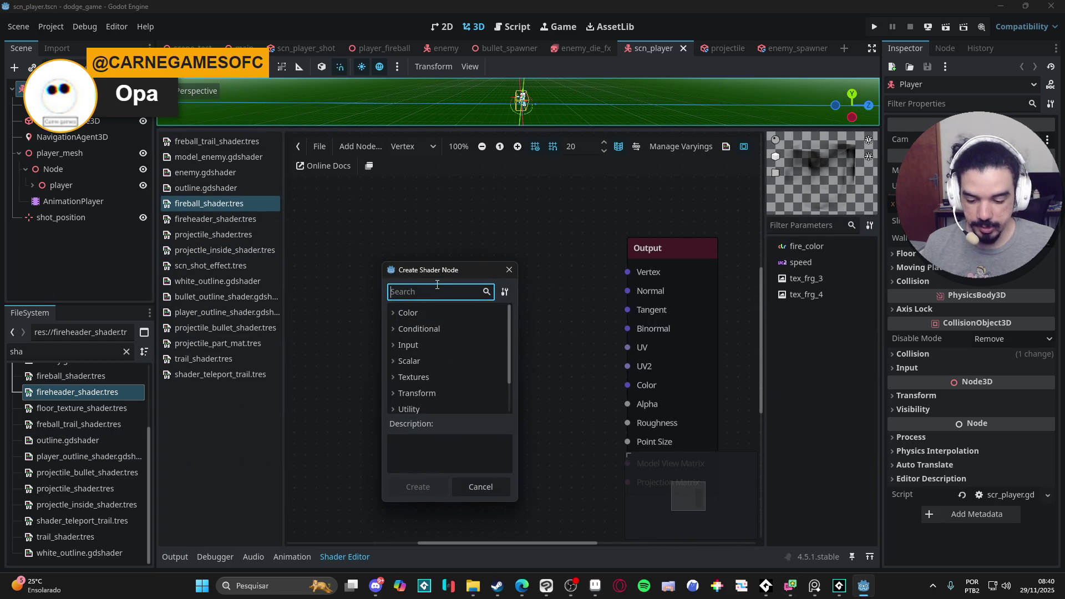
{"action": "type", "text": "sten"}
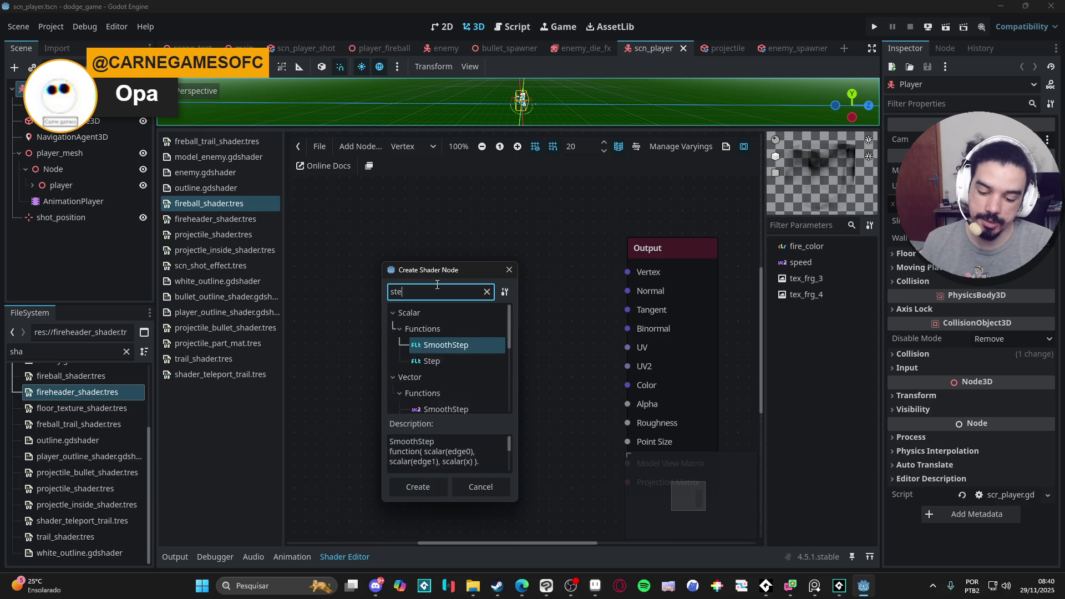
{"action": "key", "text": "BackSpace"}
{"action": "key", "text": "BackSpace"}
{"action": "key", "text": "BackSpace"}
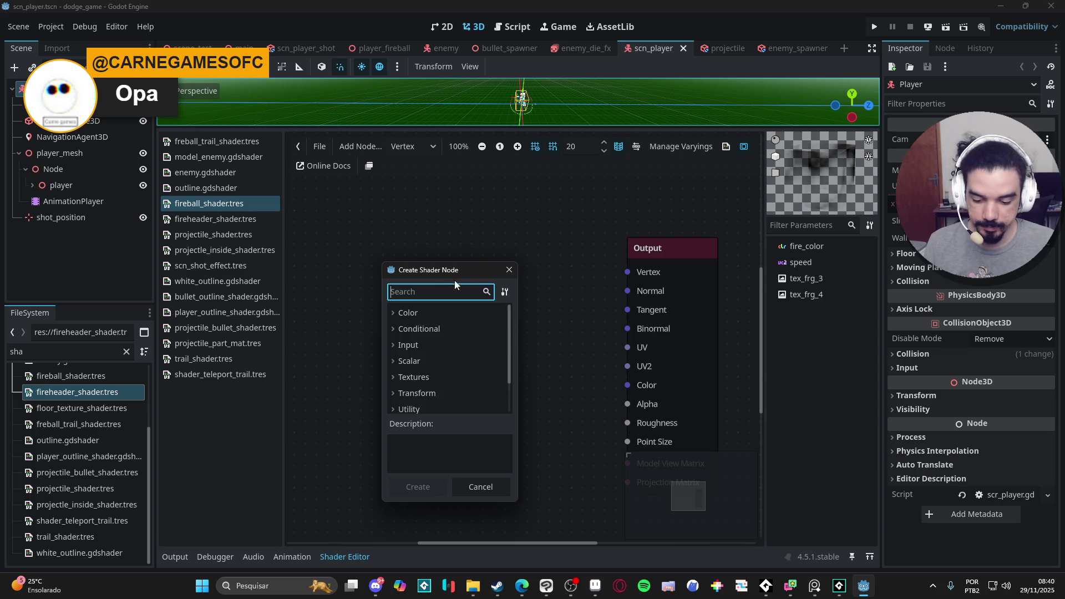
{"action": "left_click", "coordinate": [508, 270]}
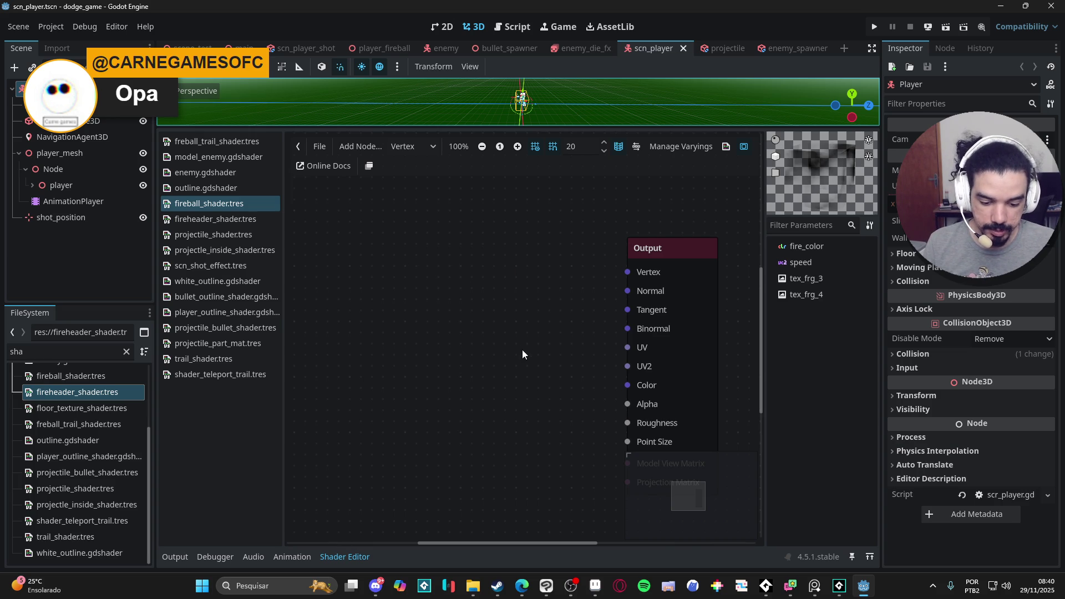
{"action": "mouse_move", "coordinate": [511, 352]}
{"action": "left_mouse_down"}
{"action": "mouse_move", "coordinate": [504, 265]}
{"action": "mouse_move", "coordinate": [550, 343]}
{"action": "mouse_move", "coordinate": [536, 341]}
{"action": "left_mouse_up"}
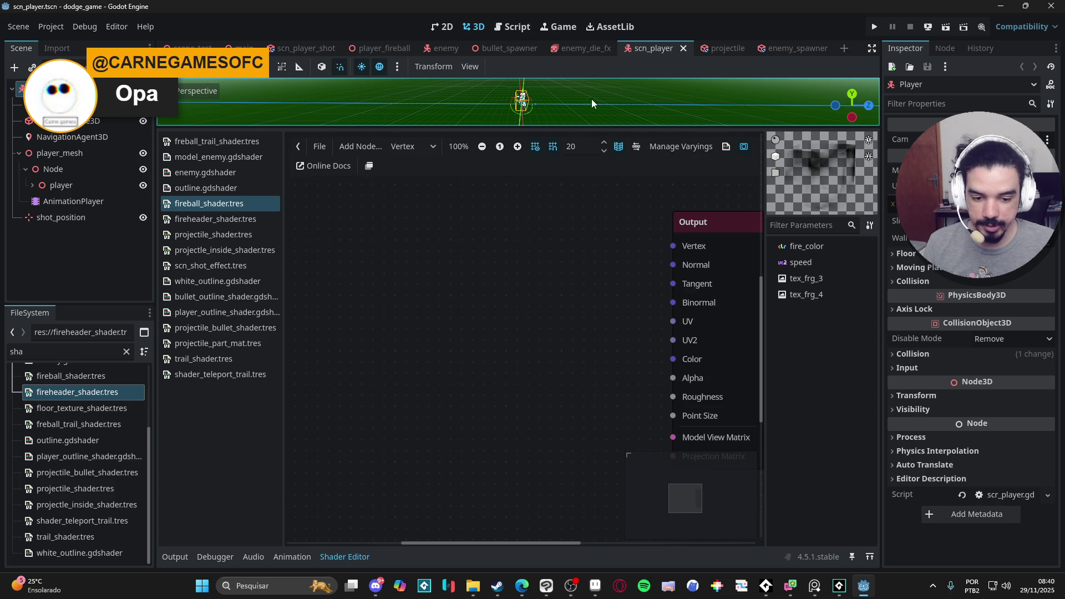
{"action": "left_click_drag", "start_coordinate": [615, 127], "coordinate": [610, 375]}
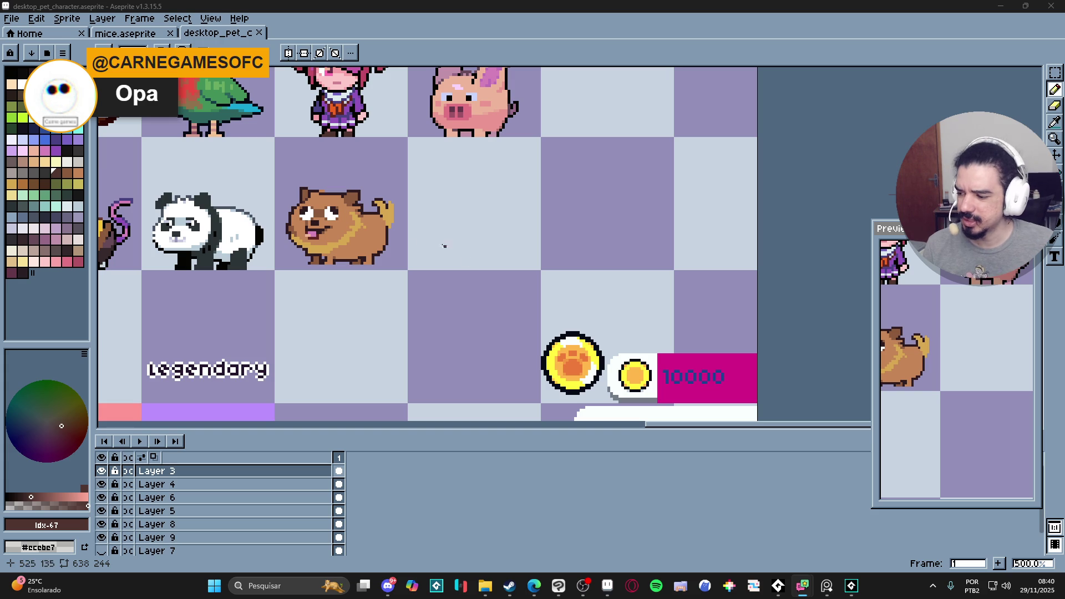
- Eyedrop the tail's dark outline colour and pencil it along the dog's tail top and right edge
{"action": "left_click_drag", "start_coordinate": [380, 230], "coordinate": [503, 281]}
{"action": "left_click_drag", "start_coordinate": [394, 275], "coordinate": [486, 273]}
{"action": "scroll", "coordinate": [486, 273], "scroll_direction": "down", "scroll_amount": 1}
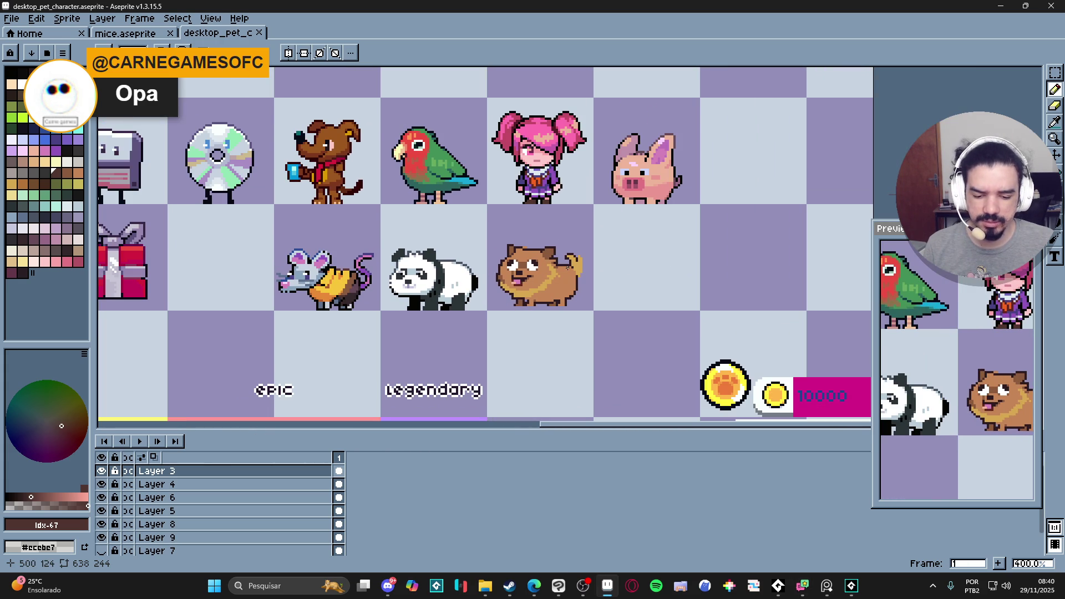
{"action": "scroll", "coordinate": [580, 262], "scroll_direction": "up", "scroll_amount": 5}
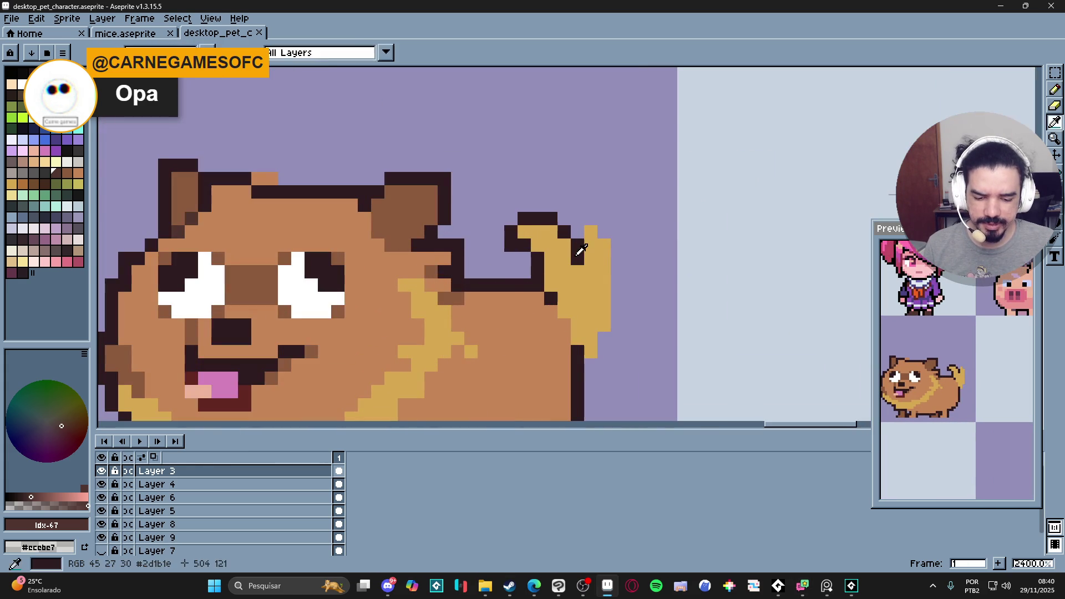
{"action": "left_click", "coordinate": [563, 231], "text": "alt"}
{"action": "left_click", "coordinate": [575, 227]}
{"action": "mouse_move", "coordinate": [575, 226]}
{"action": "left_mouse_down"}
{"action": "mouse_move", "coordinate": [591, 218]}
{"action": "mouse_move", "coordinate": [605, 232]}
{"action": "mouse_move", "coordinate": [617, 317]}
{"action": "left_mouse_up"}
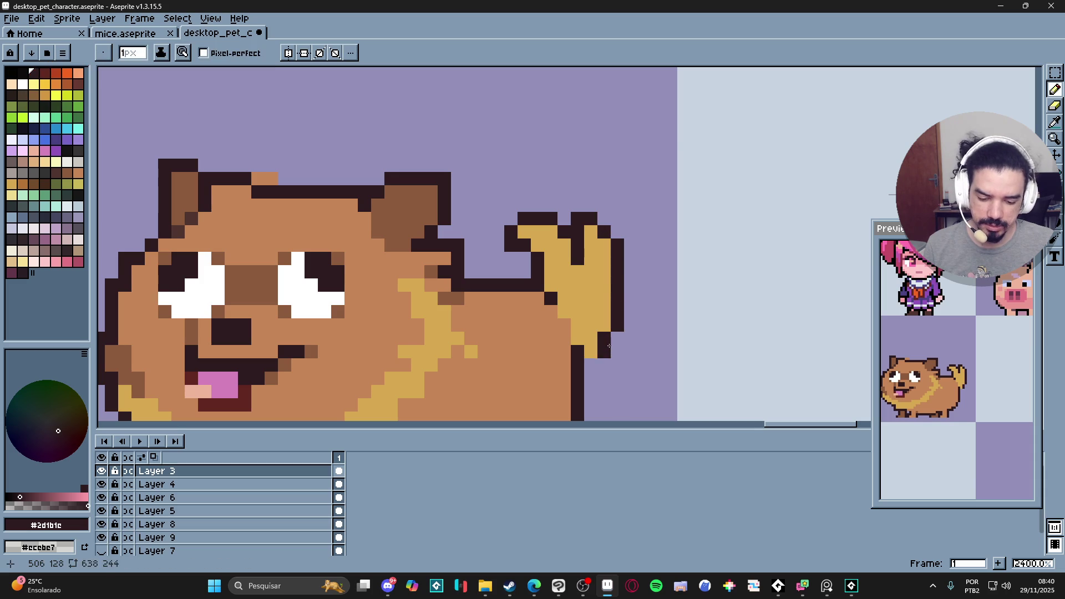
{"action": "scroll", "coordinate": [609, 334], "scroll_direction": "down", "scroll_amount": 5}
{"action": "scroll", "coordinate": [612, 327], "scroll_direction": "up", "scroll_amount": 3}
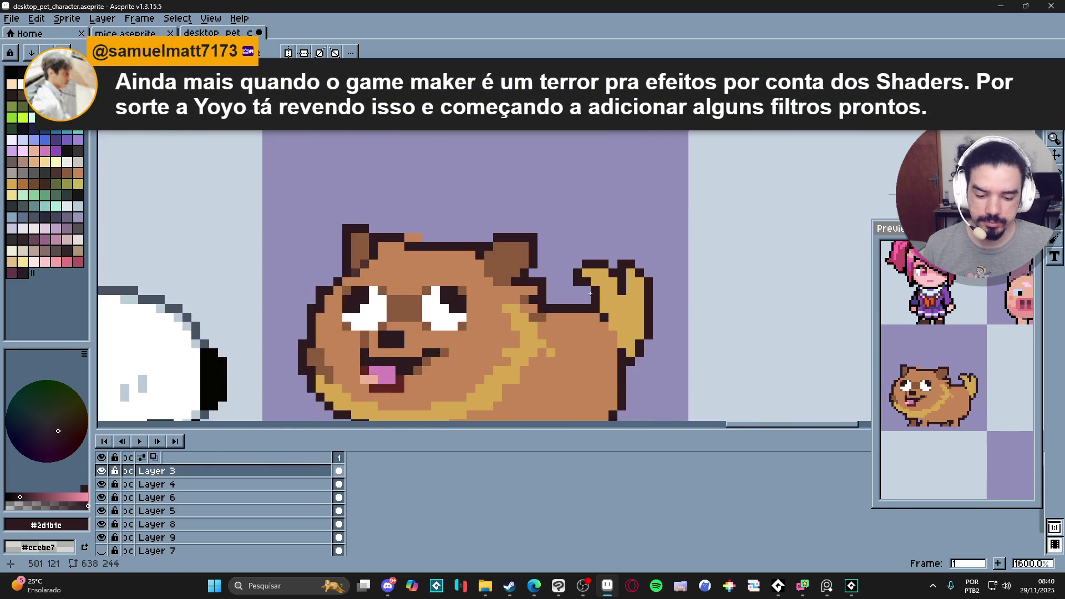
{"action": "scroll", "coordinate": [605, 319], "scroll_direction": "down", "scroll_amount": 5}
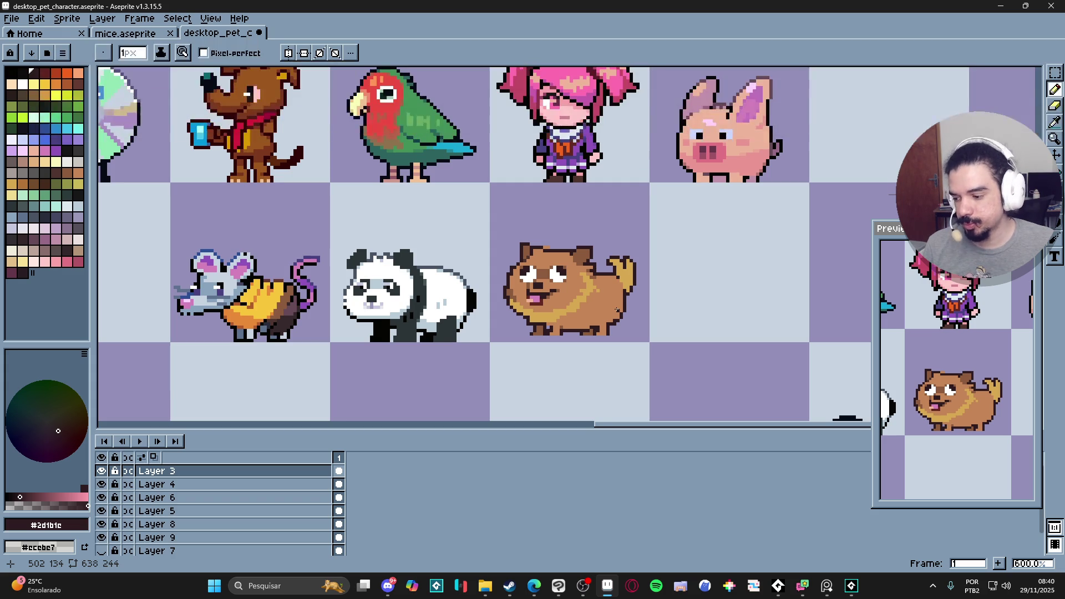
{"action": "scroll", "coordinate": [545, 254], "scroll_direction": "up", "scroll_amount": 4}
- Move the preview window further left and save the character sheet with Ctrl+S
{"action": "key", "text": "e"}
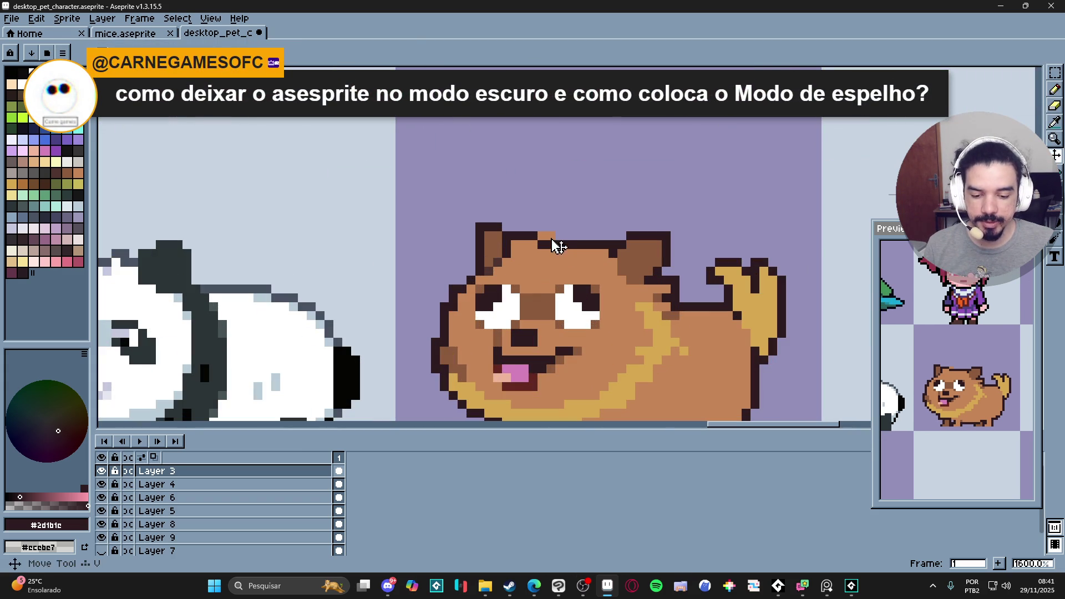
{"action": "key", "text": "b"}
{"action": "scroll", "coordinate": [574, 258], "scroll_direction": "down", "scroll_amount": 4}
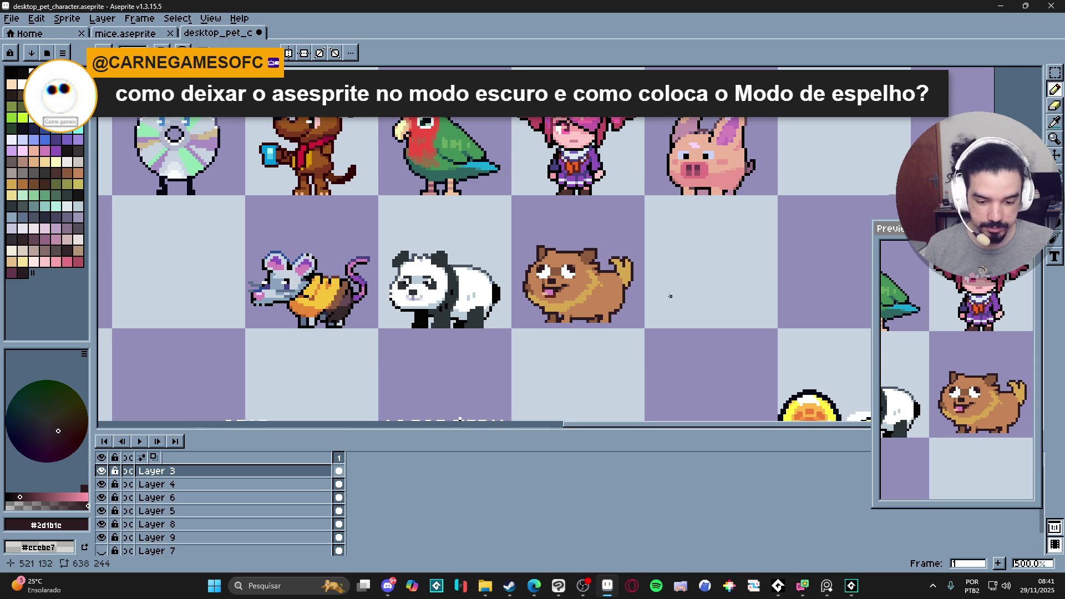
{"action": "mouse_move", "coordinate": [932, 238]}
{"action": "left_mouse_down"}
{"action": "mouse_move", "coordinate": [830, 239]}
{"action": "mouse_move", "coordinate": [865, 242]}
{"action": "left_mouse_up"}
{"action": "scroll", "coordinate": [888, 361], "scroll_direction": "down", "scroll_amount": 2}
{"action": "scroll", "coordinate": [918, 410], "scroll_direction": "up", "scroll_amount": 5}
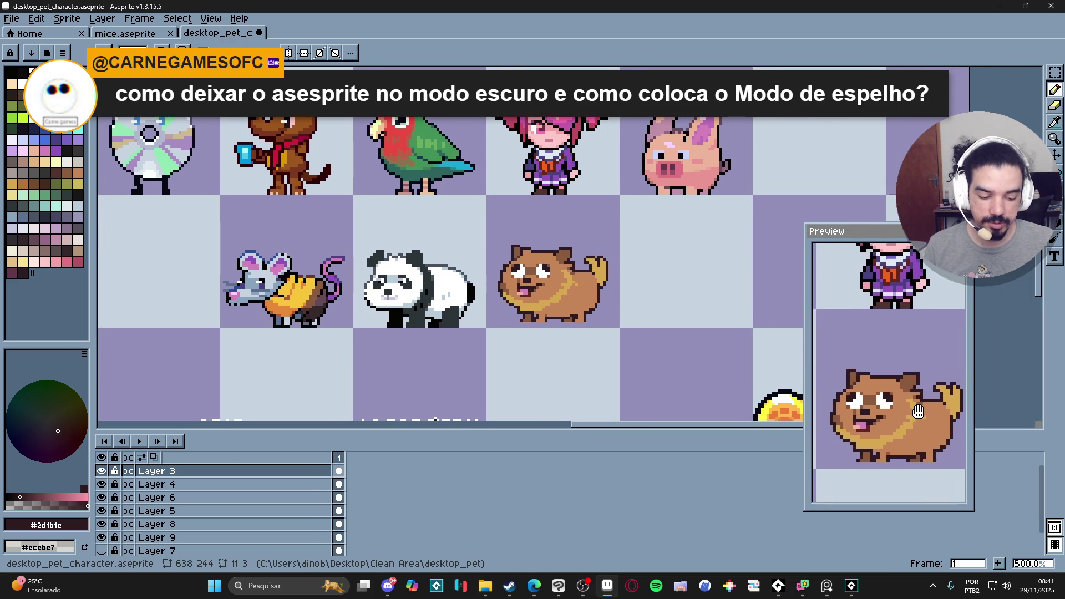
{"action": "scroll", "coordinate": [918, 410], "scroll_direction": "down", "scroll_amount": 1}
{"action": "scroll", "coordinate": [738, 266], "scroll_direction": "up", "scroll_amount": 1}
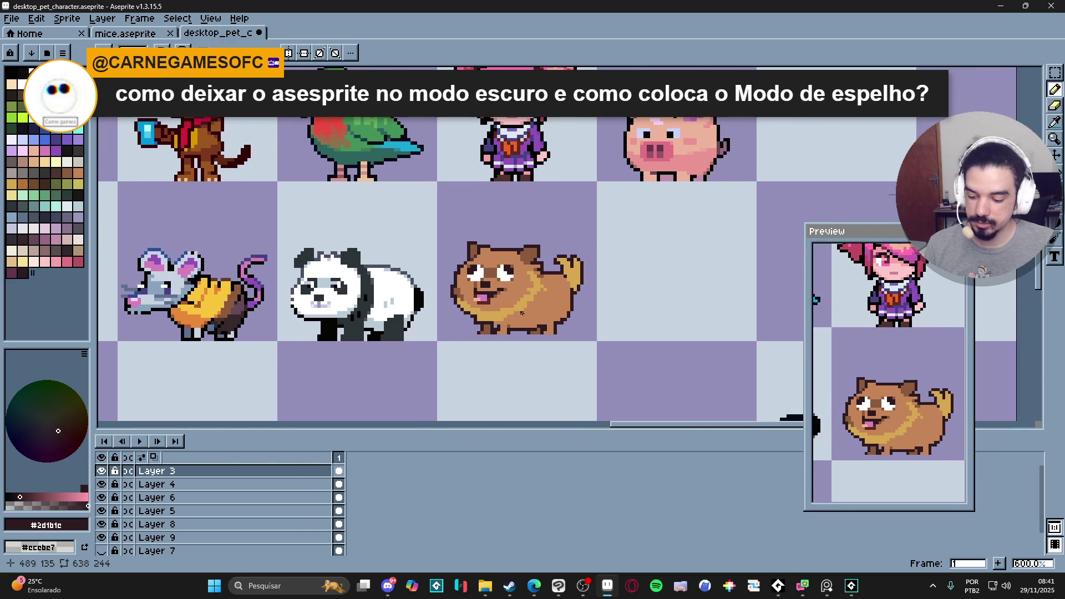
{"action": "key", "text": "ctrl+s"}
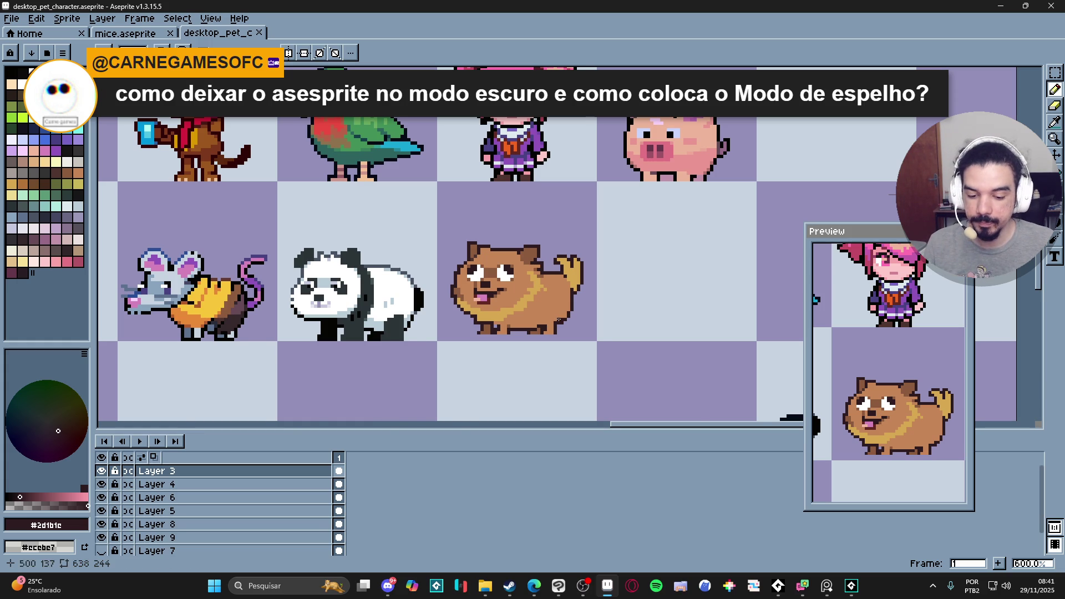
- Make a test rectangular selection at the dog's top-left and deselect it
{"action": "scroll", "coordinate": [582, 308], "scroll_direction": "down", "scroll_amount": 2}
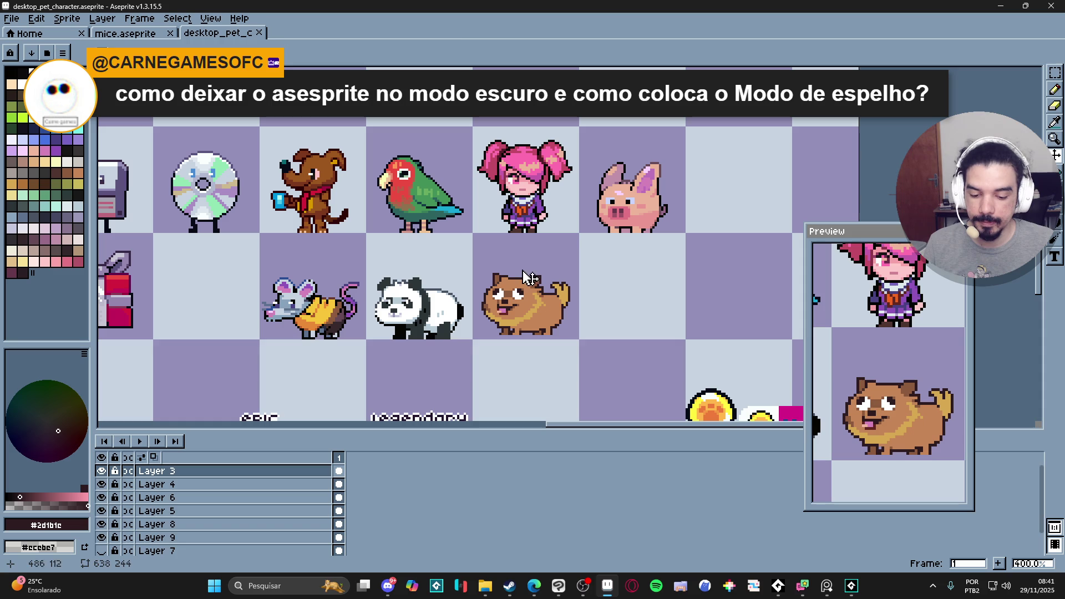
{"action": "key", "text": "m"}
{"action": "scroll", "coordinate": [485, 261], "scroll_direction": "up", "scroll_amount": 1}
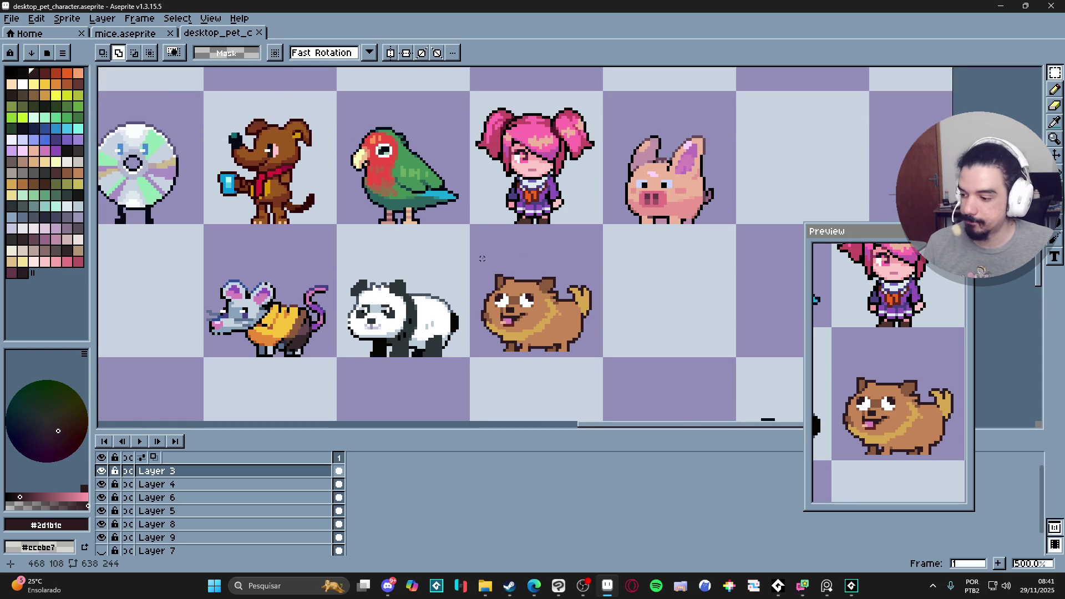
{"action": "left_click_drag", "start_coordinate": [479, 258], "coordinate": [611, 361]}
{"action": "key", "text": "ctrl+d"}
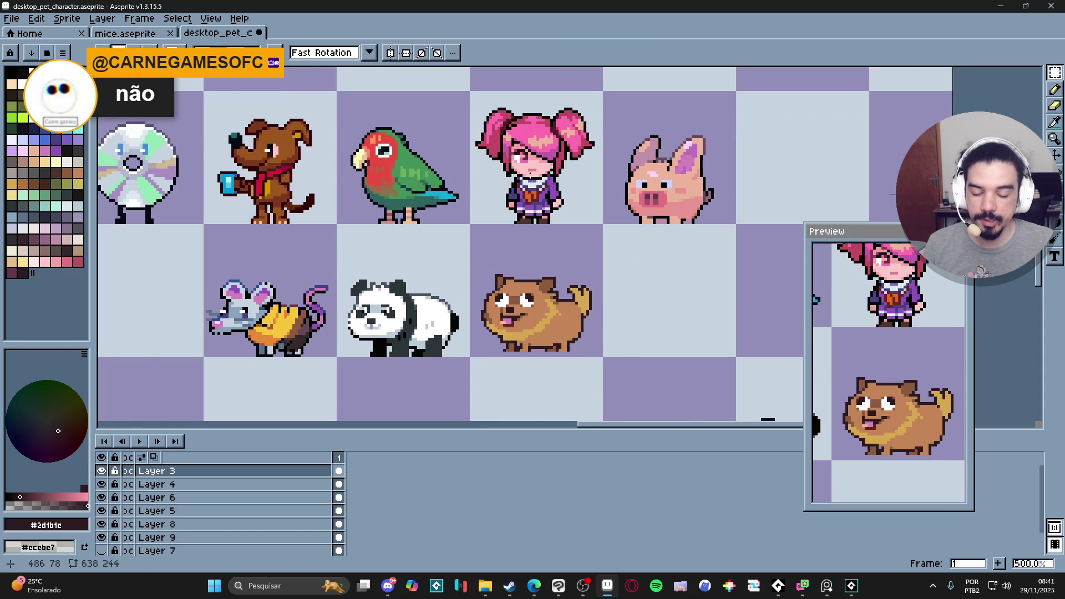
- Enable vertical Symmetry Mode, draw a mirrored test stroke and undo it
{"action": "left_click_drag", "start_coordinate": [490, 72], "coordinate": [432, 55]}
{"action": "left_click", "coordinate": [288, 53]}
{"action": "mouse_move", "coordinate": [645, 269]}
{"action": "left_mouse_down"}
{"action": "mouse_move", "coordinate": [702, 247]}
{"action": "mouse_move", "coordinate": [655, 320]}
{"action": "mouse_move", "coordinate": [701, 391]}
{"action": "mouse_move", "coordinate": [669, 258]}
{"action": "mouse_move", "coordinate": [632, 216]}
{"action": "mouse_move", "coordinate": [607, 303]}
{"action": "left_mouse_up"}
{"action": "key", "text": "ctrl+z"}
{"action": "key", "text": "ctrl+z"}
{"action": "key", "text": "ctrl+z"}
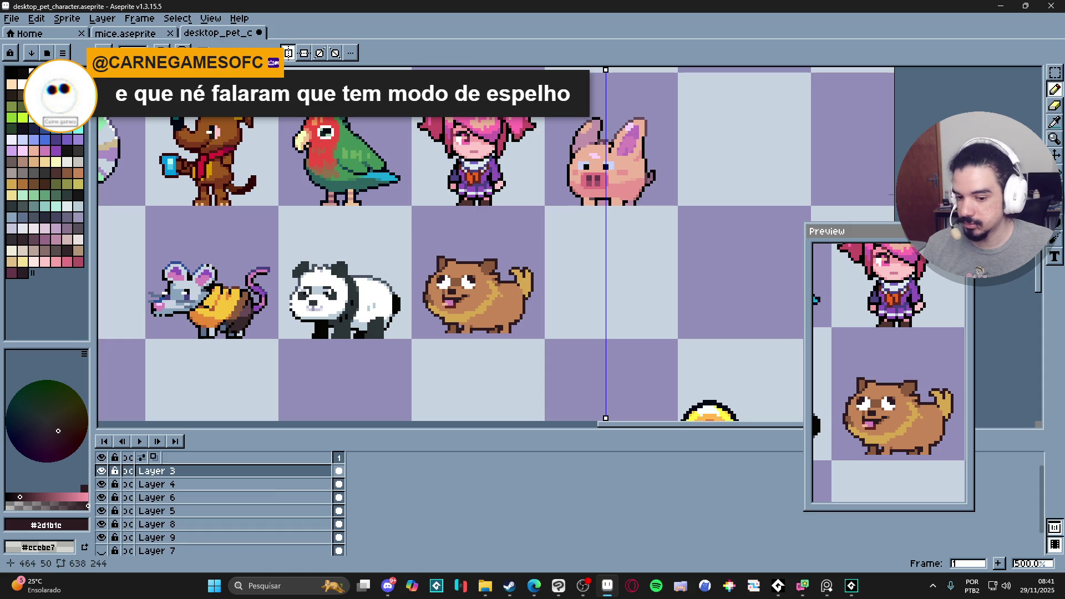
- Add horizontal and both diagonal symmetry axes, test a mirrored stroke and undo it
{"action": "left_click", "coordinate": [304, 53]}
{"action": "left_click", "coordinate": [320, 53]}
{"action": "left_click", "coordinate": [335, 52]}
{"action": "mouse_move", "coordinate": [666, 233]}
{"action": "left_mouse_down"}
{"action": "mouse_move", "coordinate": [693, 278]}
{"action": "mouse_move", "coordinate": [721, 250]}
{"action": "mouse_move", "coordinate": [749, 305]}
{"action": "left_mouse_up"}
{"action": "key", "text": "ctrl+z"}
- Turn the horizontal and diagonal axes back off and open the Edit menu for flip commands
{"action": "left_click", "coordinate": [335, 53]}
{"action": "left_click", "coordinate": [320, 53]}
{"action": "left_click", "coordinate": [304, 52]}
{"action": "left_click", "coordinate": [289, 53]}
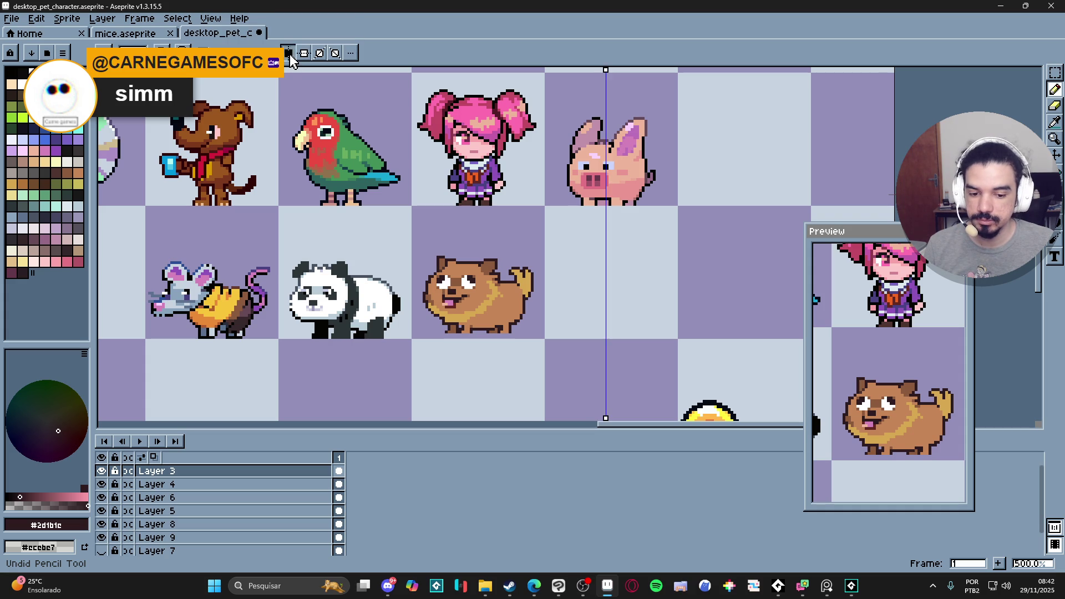
{"action": "left_click", "coordinate": [32, 20]}
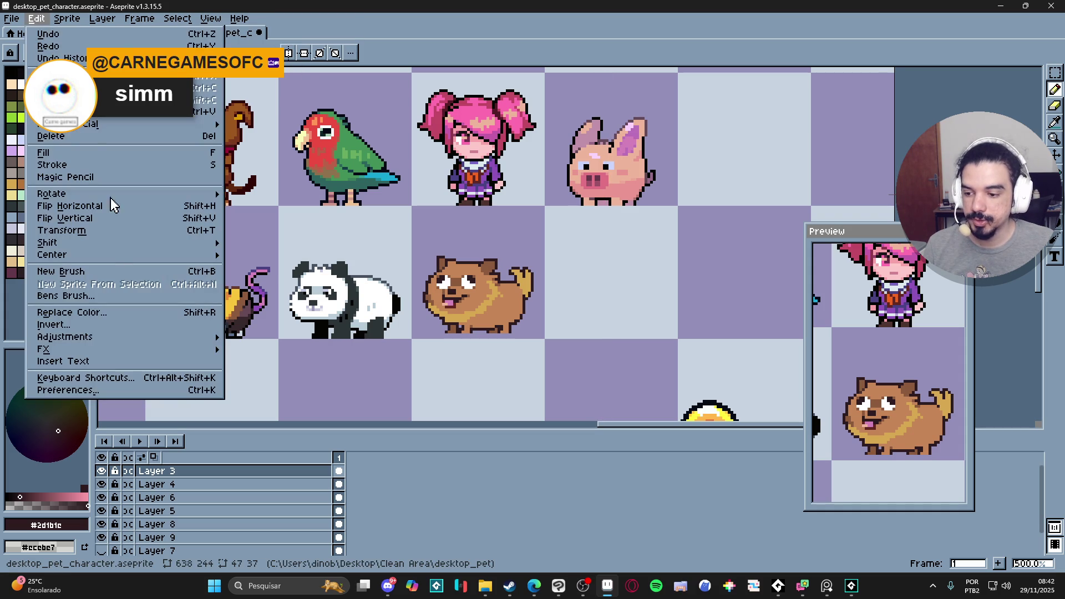
{"action": "mouse_move", "coordinate": [66, 18]}
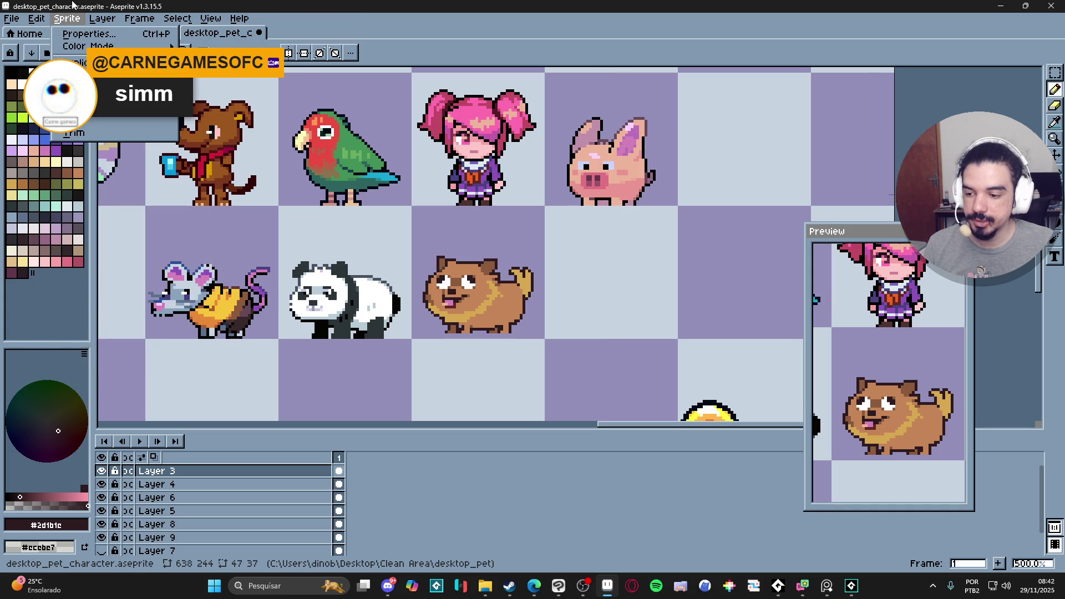
{"action": "left_click", "coordinate": [97, 389]}
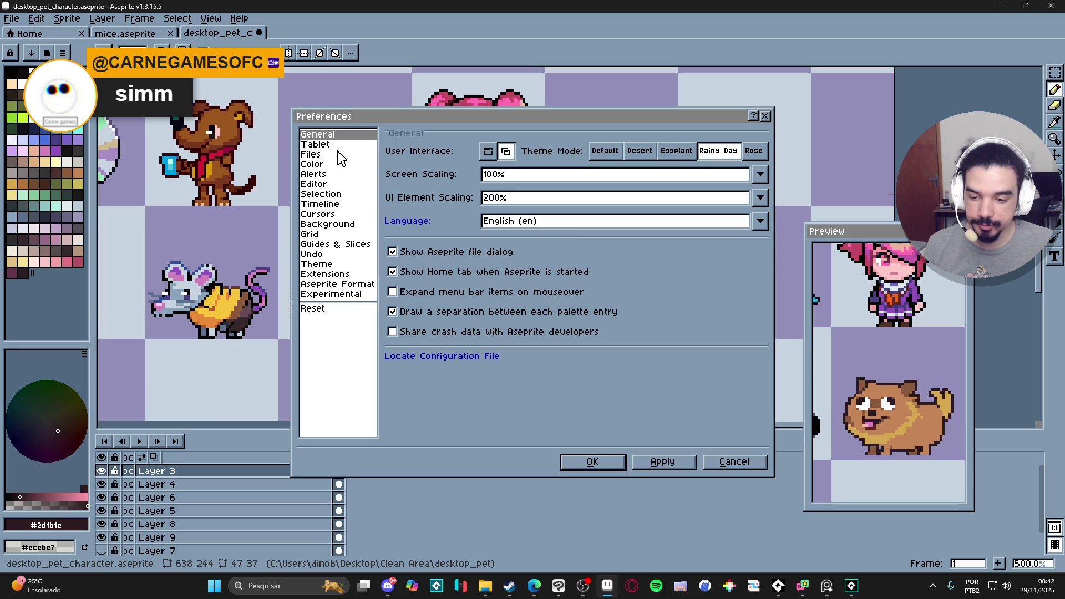
{"action": "left_click", "coordinate": [335, 185]}
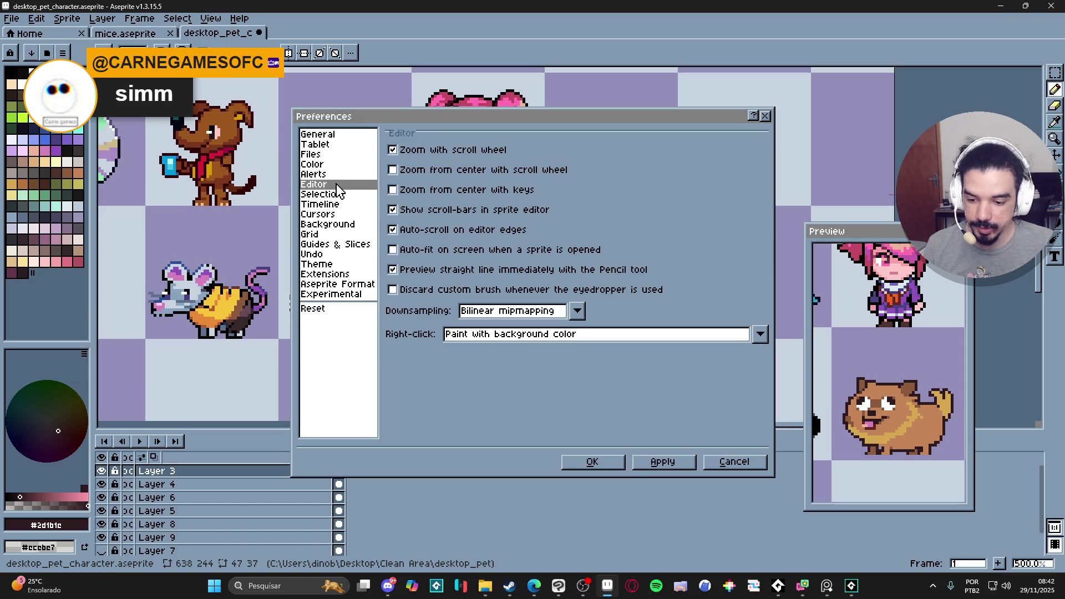
{"action": "left_click", "coordinate": [321, 135]}
{"action": "left_click", "coordinate": [321, 144]}
{"action": "left_click", "coordinate": [321, 155]}
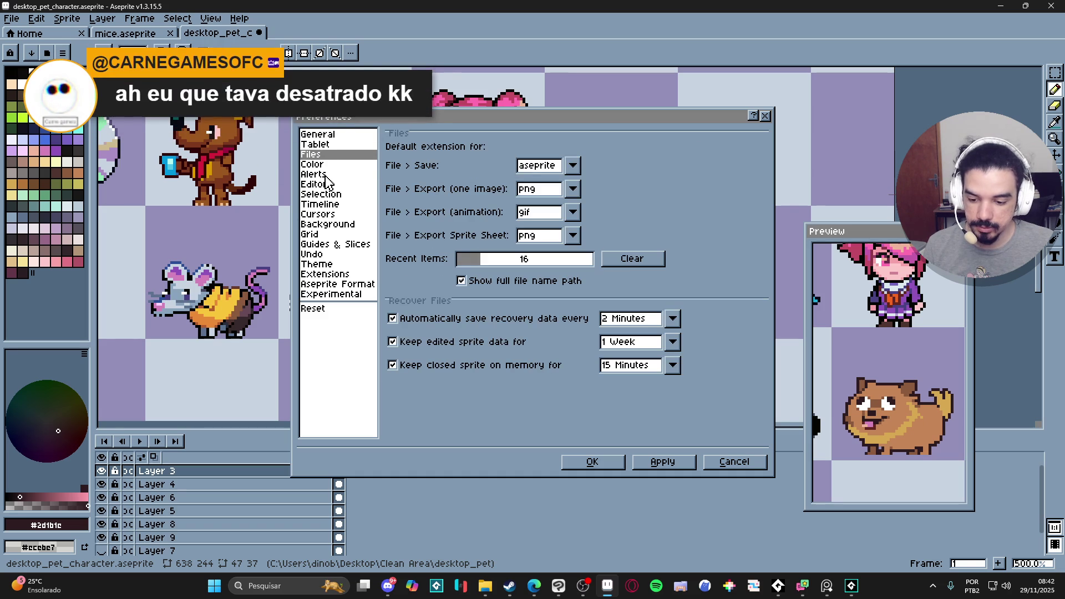
{"action": "left_click", "coordinate": [338, 195]}
{"action": "left_click", "coordinate": [341, 205]}
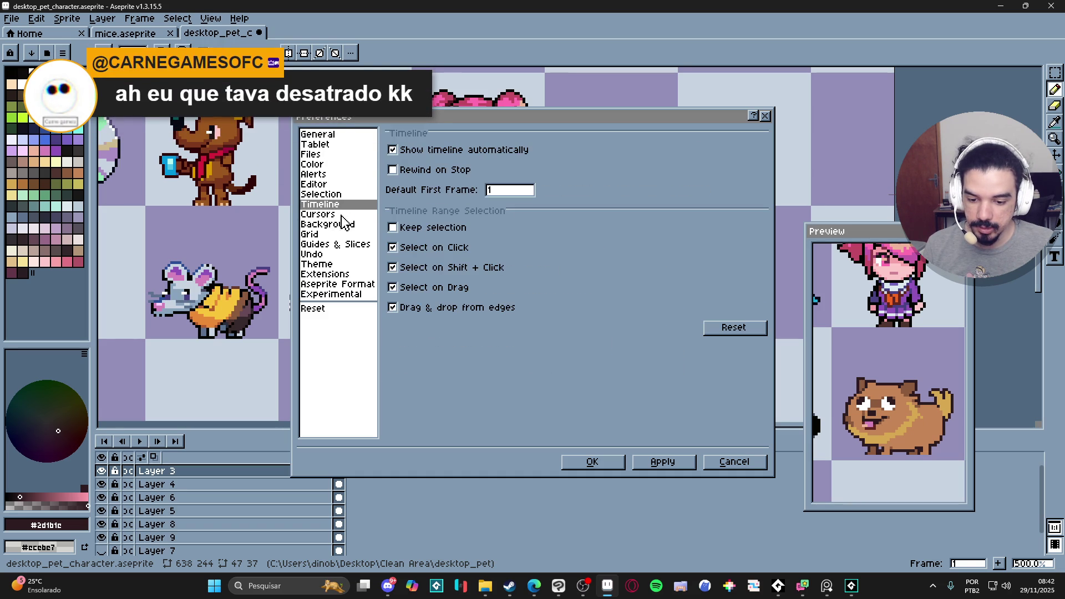
{"action": "left_click", "coordinate": [344, 284]}
{"action": "left_click", "coordinate": [344, 294]}
{"action": "left_click", "coordinate": [336, 264]}
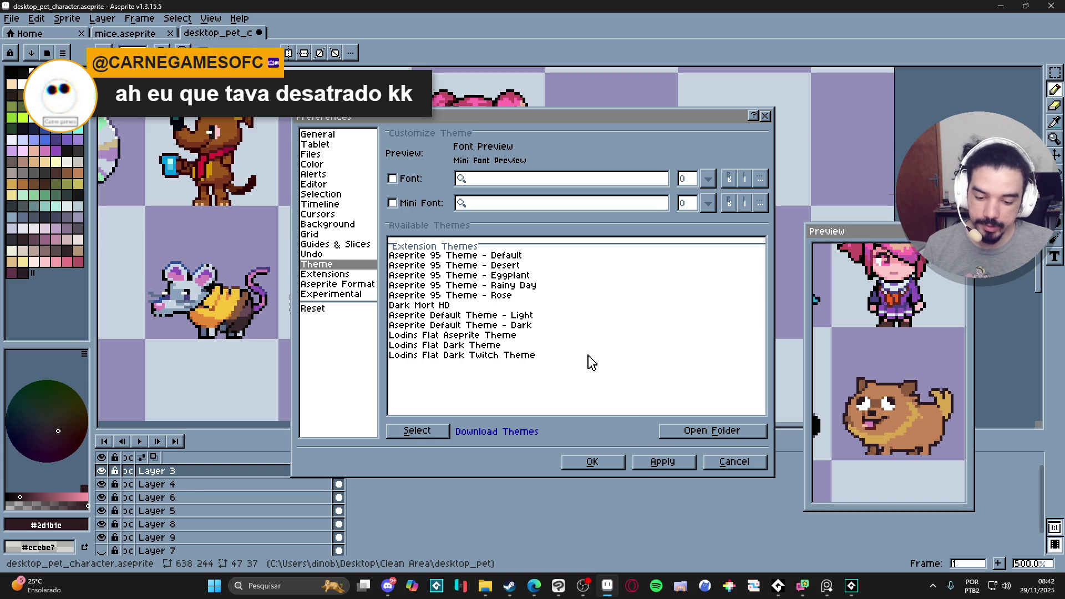
{"action": "left_click", "coordinate": [328, 134]}
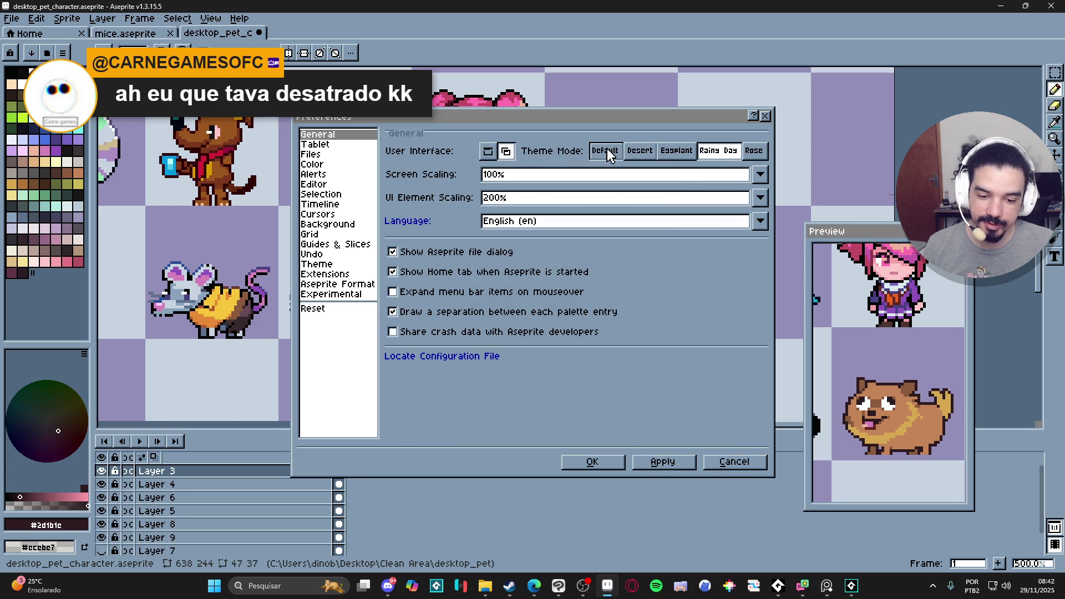
{"action": "left_click", "coordinate": [606, 151]}
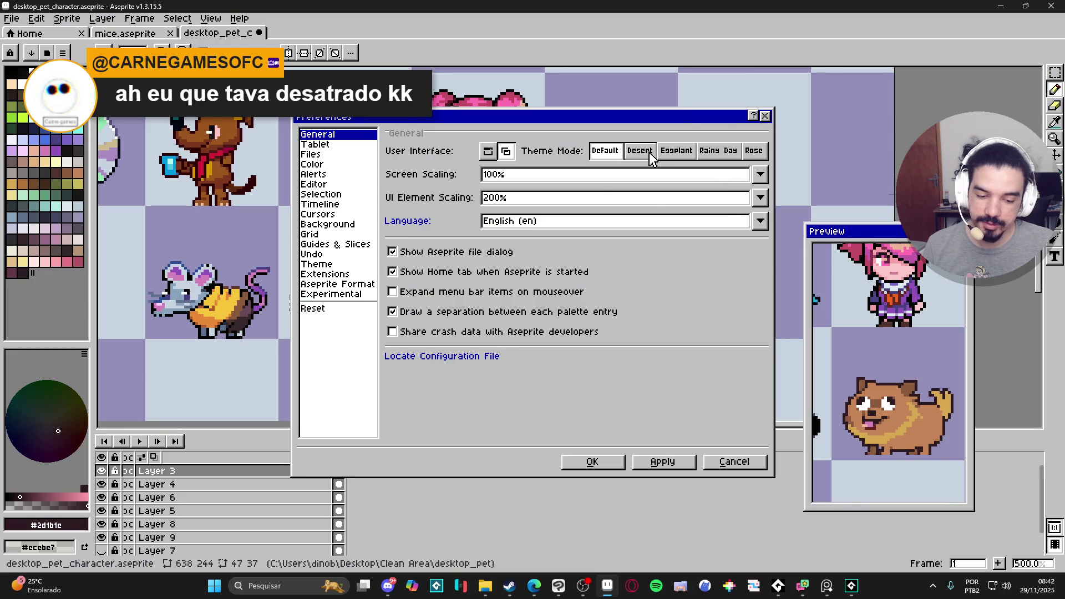
{"action": "left_click", "coordinate": [717, 157]}
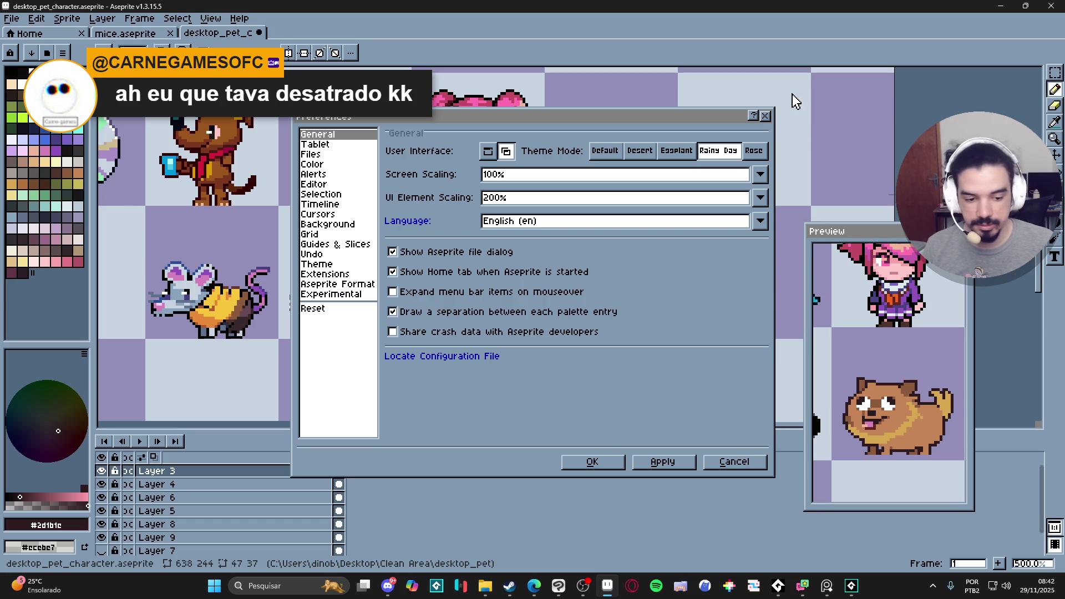
{"action": "left_click", "coordinate": [766, 116]}
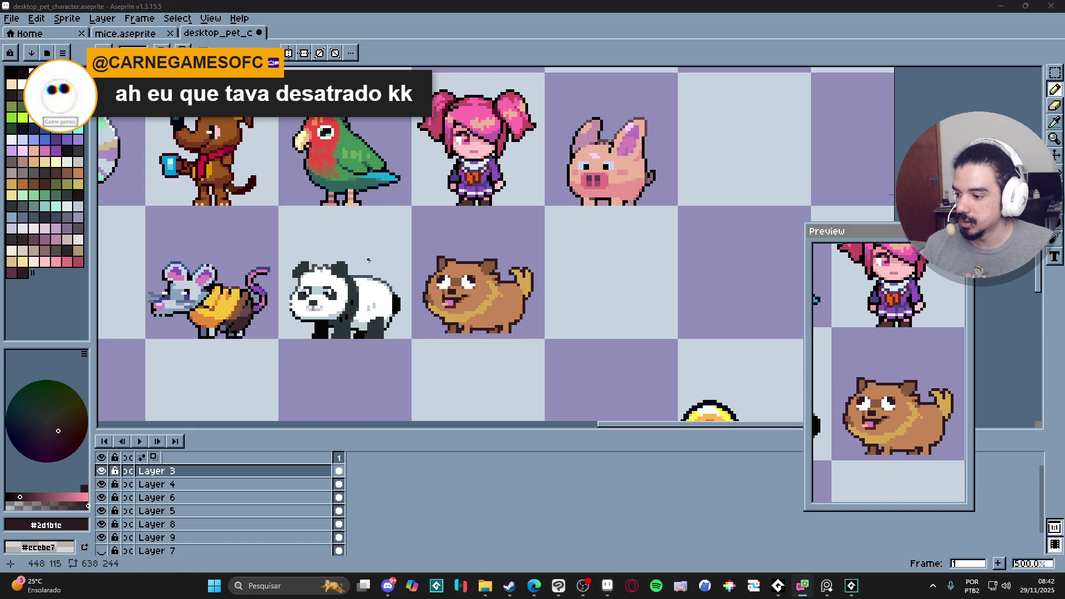
{"action": "scroll", "coordinate": [480, 363], "scroll_direction": "up", "scroll_amount": 2}
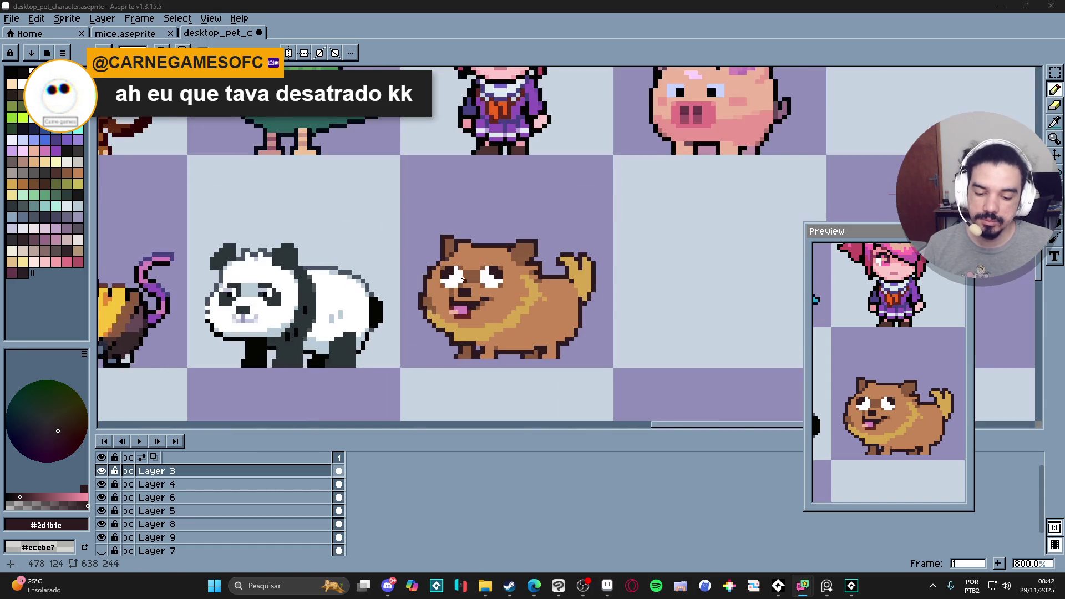
- Paint the yellow chin, belly and lower cheek pixels with the dog's brown using 1px and 2px brushes
{"action": "scroll", "coordinate": [467, 260], "scroll_direction": "up", "scroll_amount": 3}
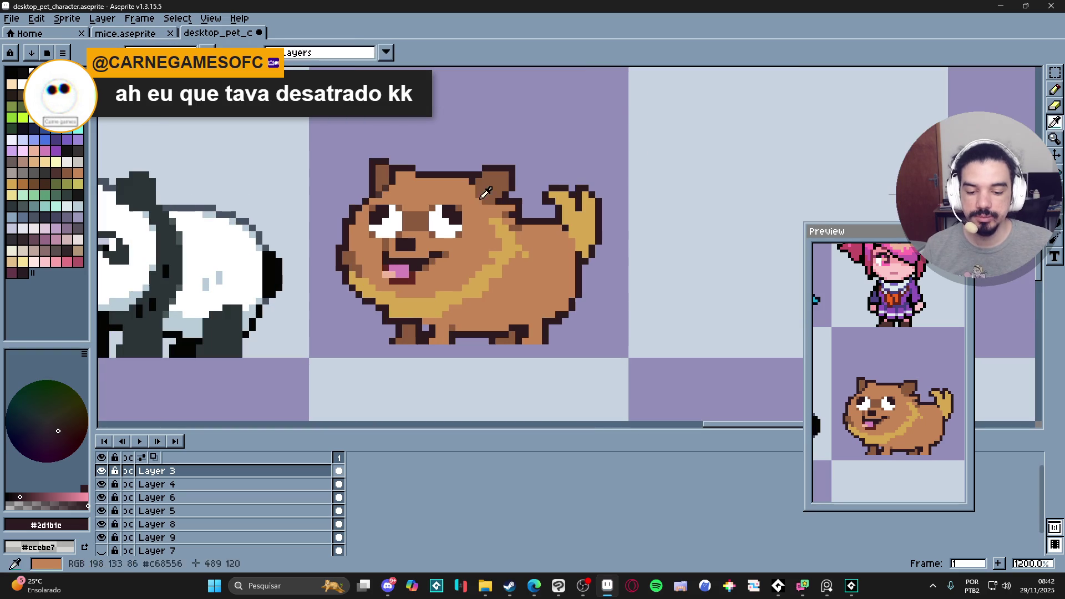
{"action": "left_click", "coordinate": [415, 307]}
{"action": "mouse_move", "coordinate": [415, 307]}
{"action": "left_mouse_down"}
{"action": "mouse_move", "coordinate": [383, 305]}
{"action": "mouse_move", "coordinate": [428, 304]}
{"action": "mouse_move", "coordinate": [396, 321]}
{"action": "mouse_move", "coordinate": [500, 288]}
{"action": "mouse_move", "coordinate": [483, 273]}
{"action": "mouse_move", "coordinate": [509, 277]}
{"action": "mouse_move", "coordinate": [524, 252]}
{"action": "mouse_move", "coordinate": [519, 236]}
{"action": "mouse_move", "coordinate": [542, 228]}
{"action": "mouse_move", "coordinate": [519, 193]}
{"action": "mouse_move", "coordinate": [540, 213]}
{"action": "left_mouse_up"}
{"action": "key", "text": "minus"}
{"action": "key", "text": "plus"}
{"action": "left_click", "coordinate": [379, 295]}
{"action": "mouse_move", "coordinate": [379, 295]}
{"action": "left_mouse_down"}
{"action": "mouse_move", "coordinate": [349, 272]}
{"action": "mouse_move", "coordinate": [345, 281]}
{"action": "left_mouse_up"}
{"action": "key", "text": "minus"}
{"action": "left_click", "coordinate": [331, 272]}
{"action": "left_click", "coordinate": [330, 265]}
{"action": "scroll", "coordinate": [361, 283], "scroll_direction": "down", "scroll_amount": 3}
{"action": "scroll", "coordinate": [366, 283], "scroll_direction": "up", "scroll_amount": 3}
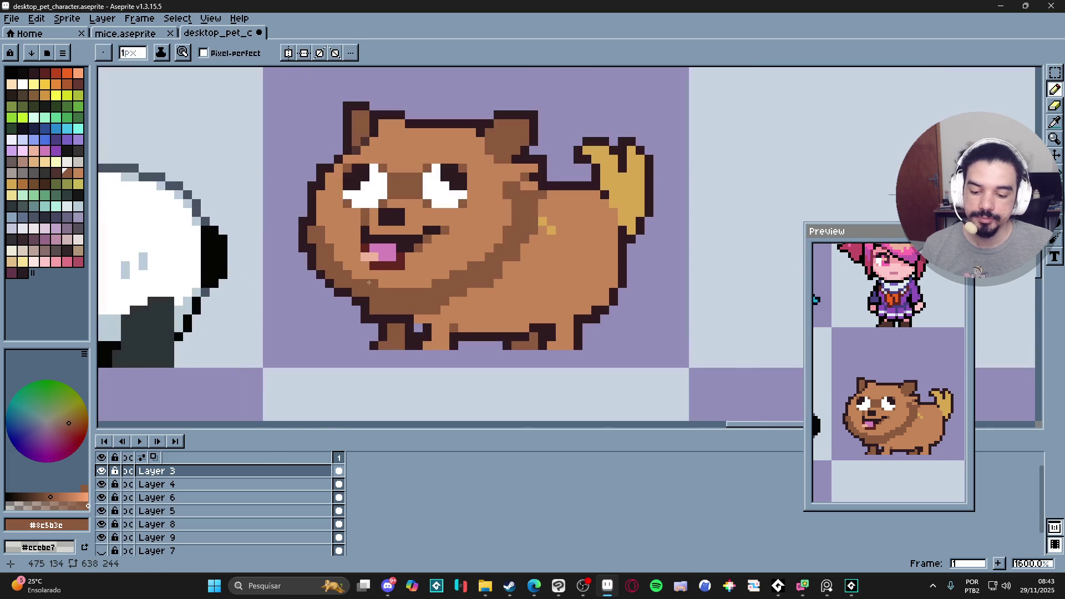
- Lighten the dark pixels on the dog's left cheek with the lighter brown #c68556
{"action": "left_click", "coordinate": [392, 280], "text": "alt"}
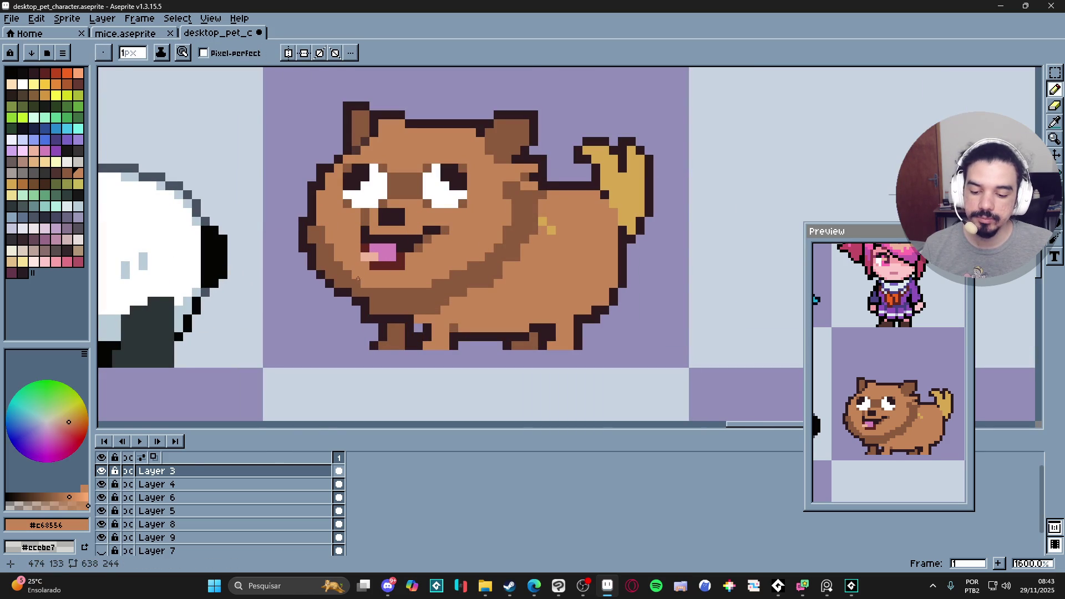
{"action": "left_click", "coordinate": [321, 248]}
{"action": "left_click", "coordinate": [329, 254]}
{"action": "left_click", "coordinate": [321, 230]}
{"action": "left_click", "coordinate": [321, 239]}
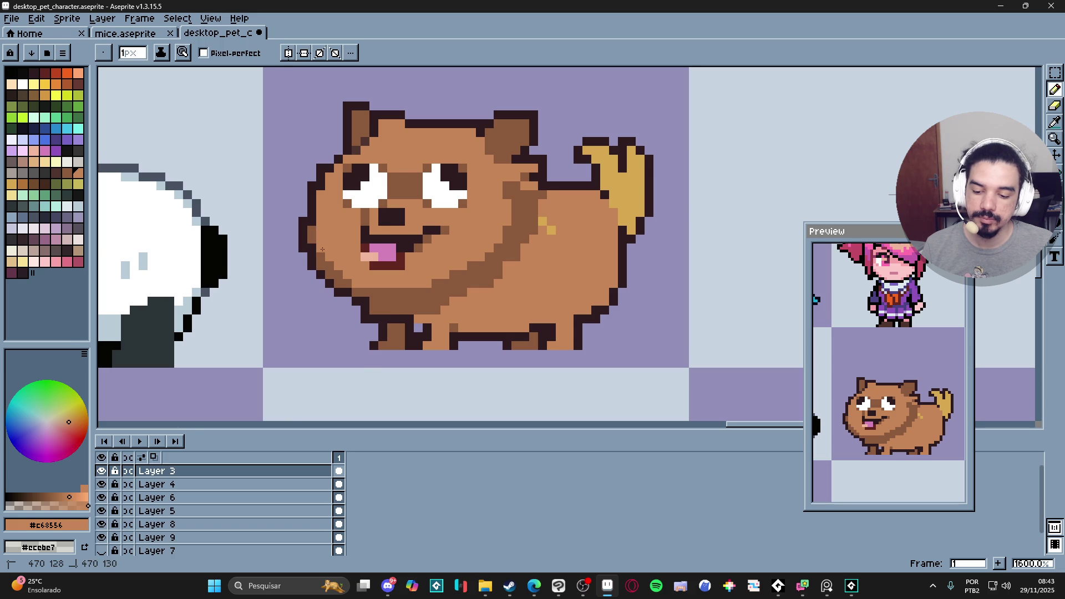
{"action": "scroll", "coordinate": [323, 249], "scroll_direction": "down", "scroll_amount": 1}
{"action": "scroll", "coordinate": [394, 288], "scroll_direction": "up", "scroll_amount": 1}
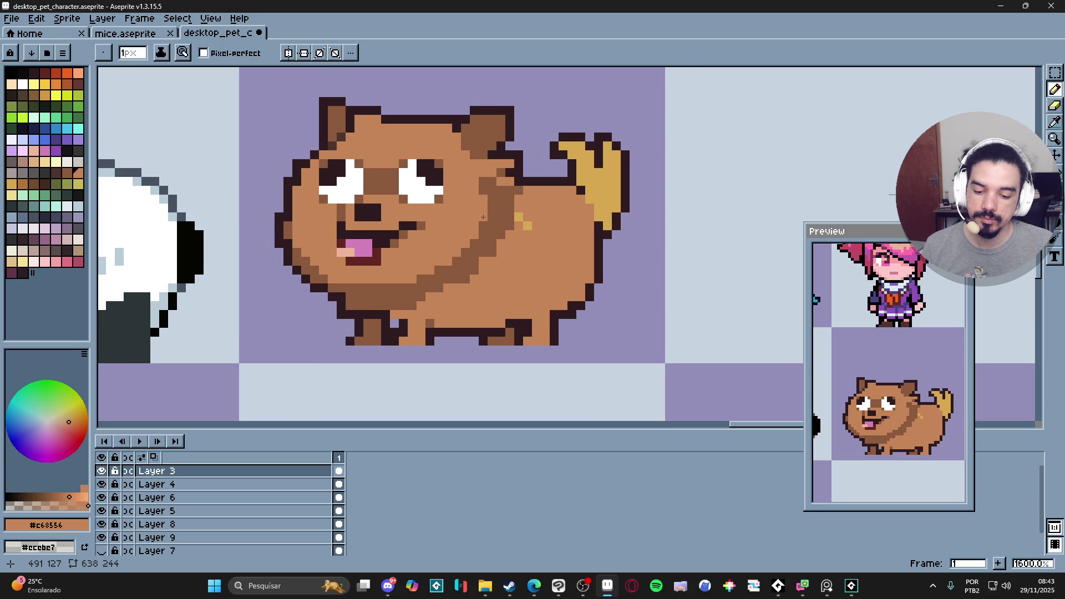
{"action": "scroll", "coordinate": [532, 269], "scroll_direction": "down", "scroll_amount": 1}
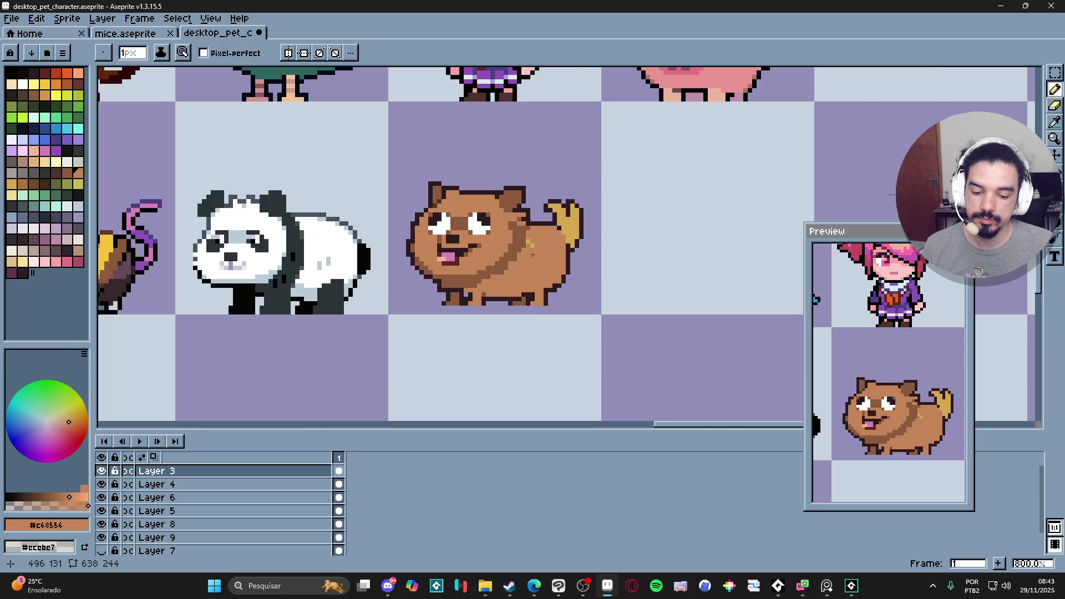
{"action": "scroll", "coordinate": [532, 261], "scroll_direction": "up", "scroll_amount": 3}
{"action": "scroll", "coordinate": [542, 259], "scroll_direction": "down", "scroll_amount": 4}
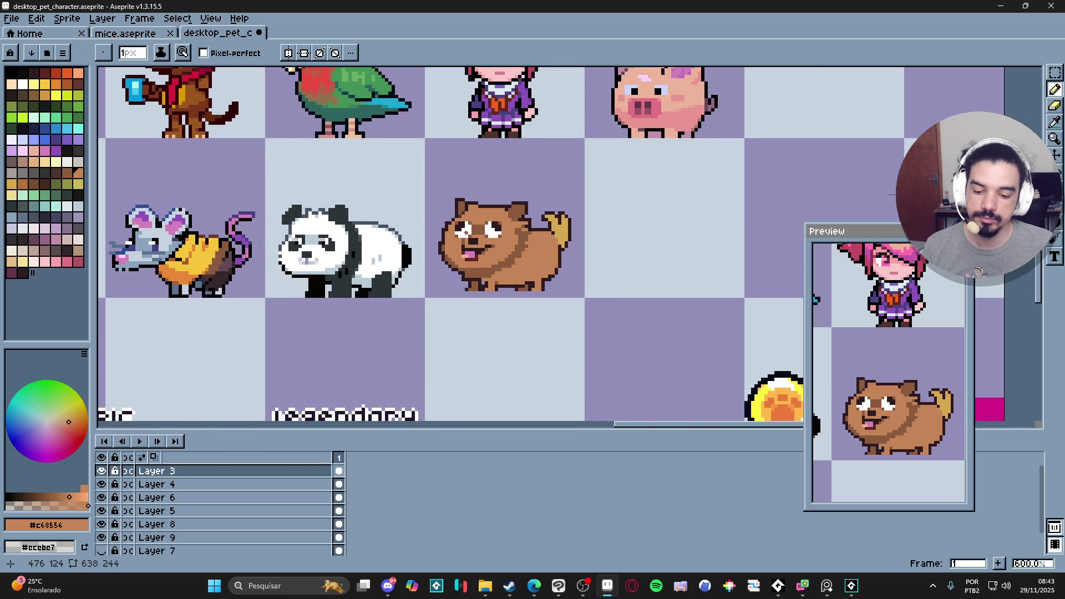
{"action": "scroll", "coordinate": [464, 232], "scroll_direction": "up", "scroll_amount": 3}
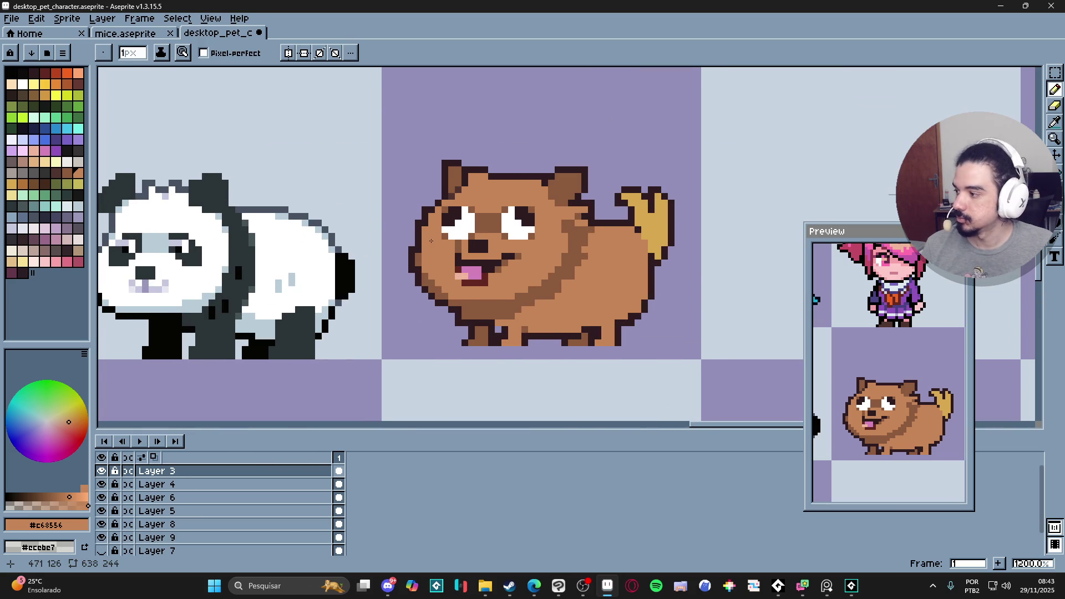
{"action": "scroll", "coordinate": [422, 246], "scroll_direction": "up", "scroll_amount": 1}
- Add a dark #2d1b1c pixel on the left cheek, then sample browns #c68556 and #8c5b3c
{"action": "left_click", "coordinate": [423, 222], "text": "alt"}
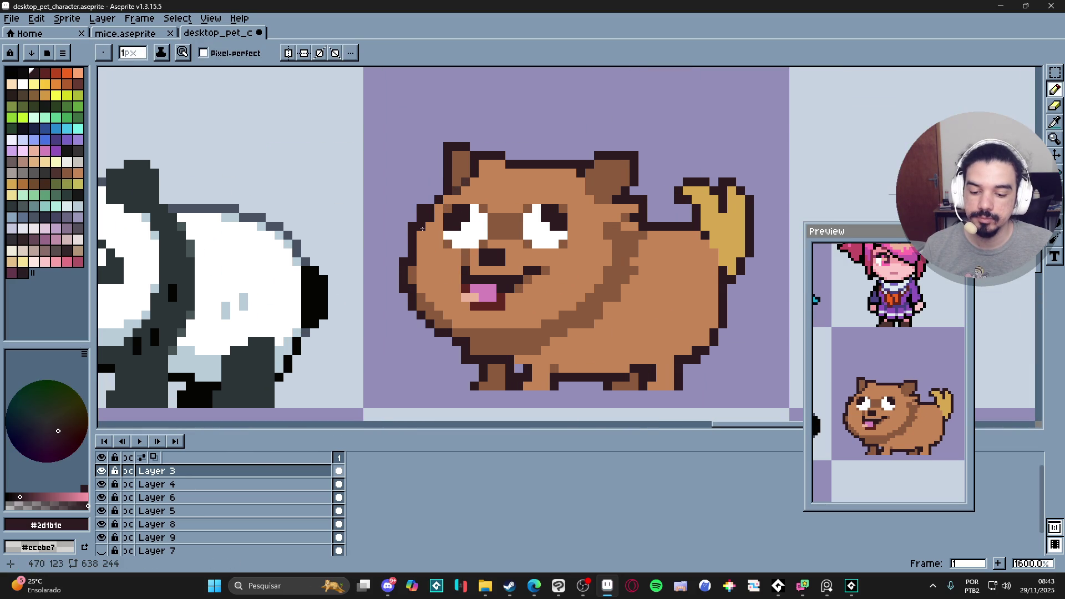
{"action": "left_click", "coordinate": [414, 251], "text": "alt"}
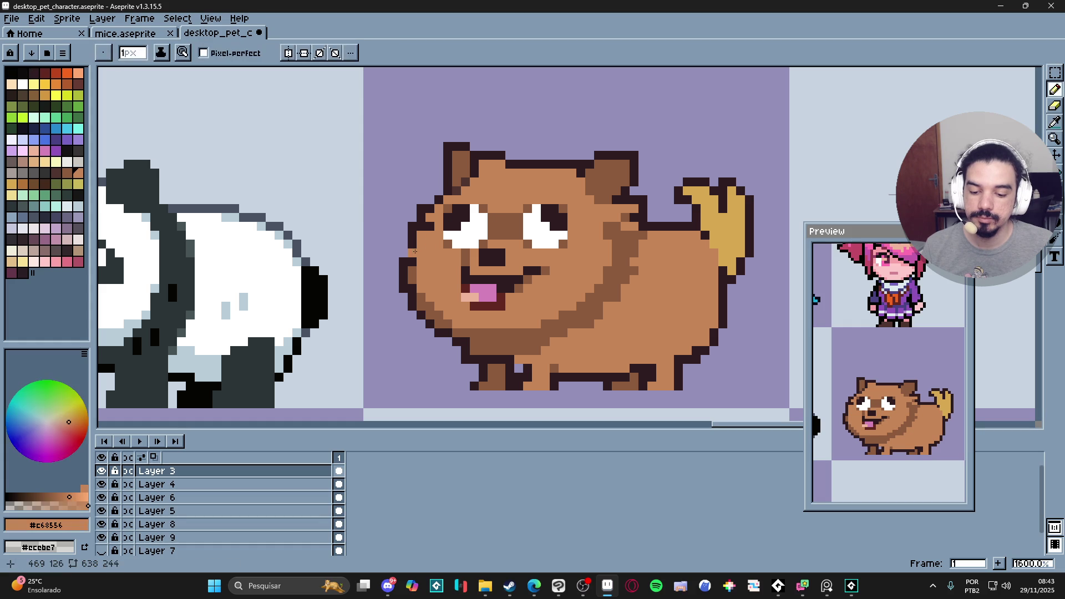
{"action": "left_click", "coordinate": [412, 243], "text": "alt"}
{"action": "left_click", "coordinate": [422, 253]}
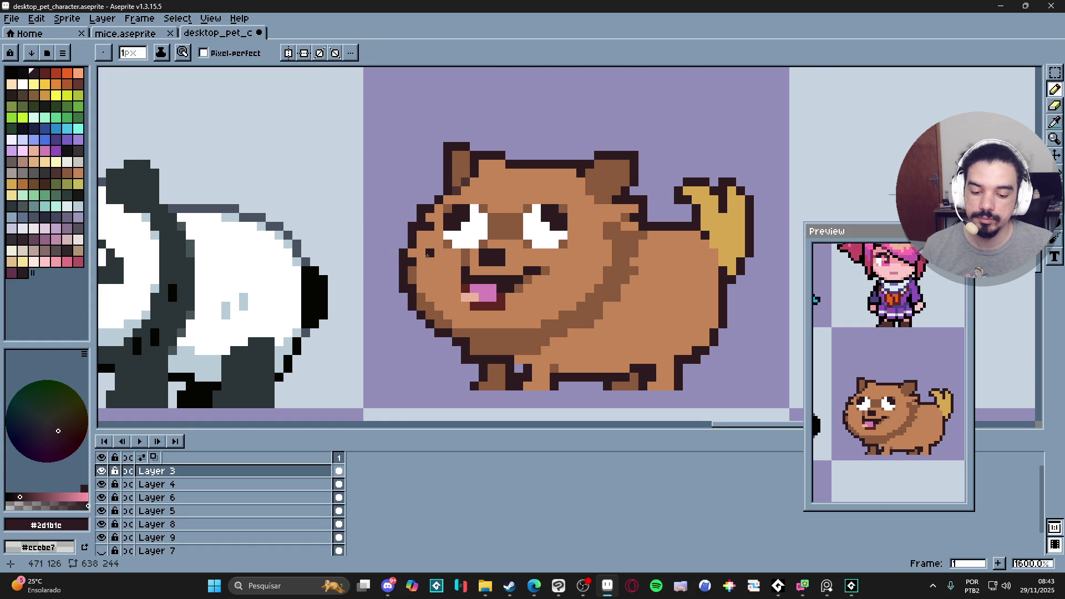
{"action": "scroll", "coordinate": [422, 254], "scroll_direction": "down", "scroll_amount": 3}
{"action": "scroll", "coordinate": [441, 296], "scroll_direction": "up", "scroll_amount": 3}
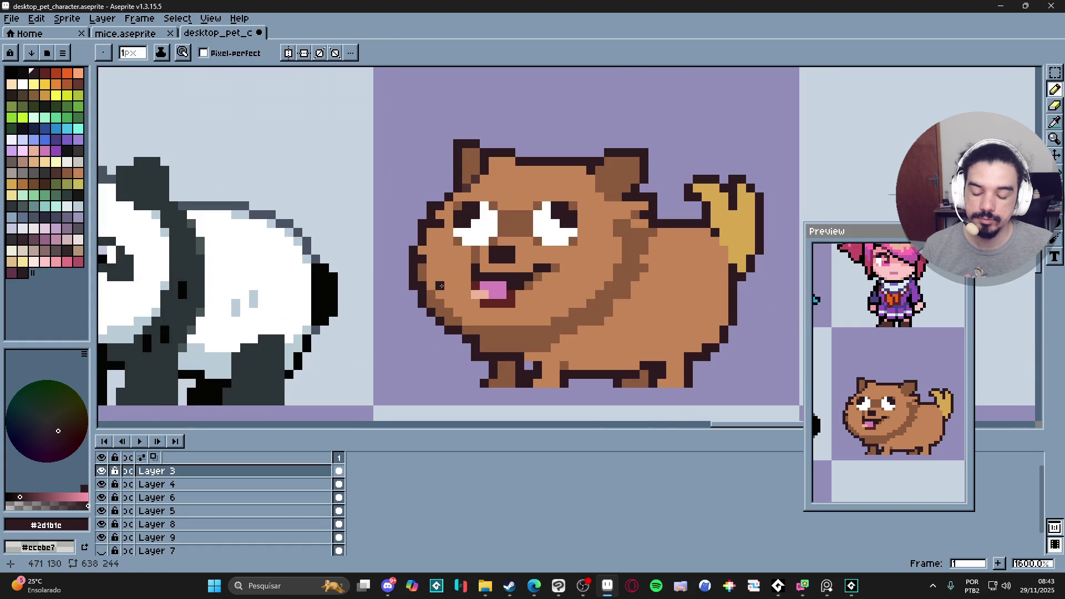
{"action": "left_click", "coordinate": [430, 258], "text": "alt"}
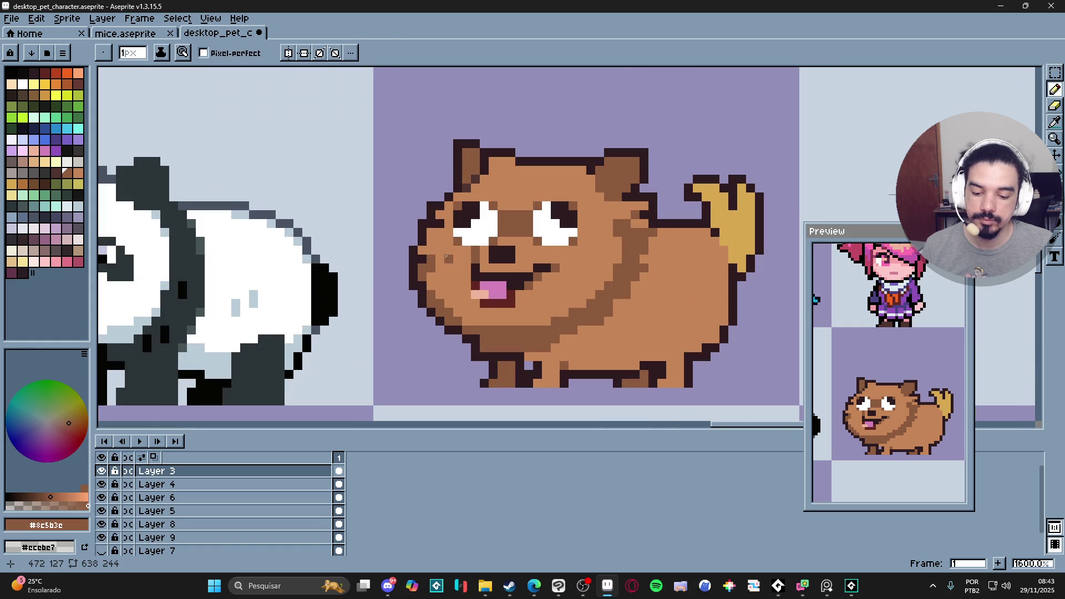
{"action": "scroll", "coordinate": [446, 259], "scroll_direction": "down", "scroll_amount": 3}
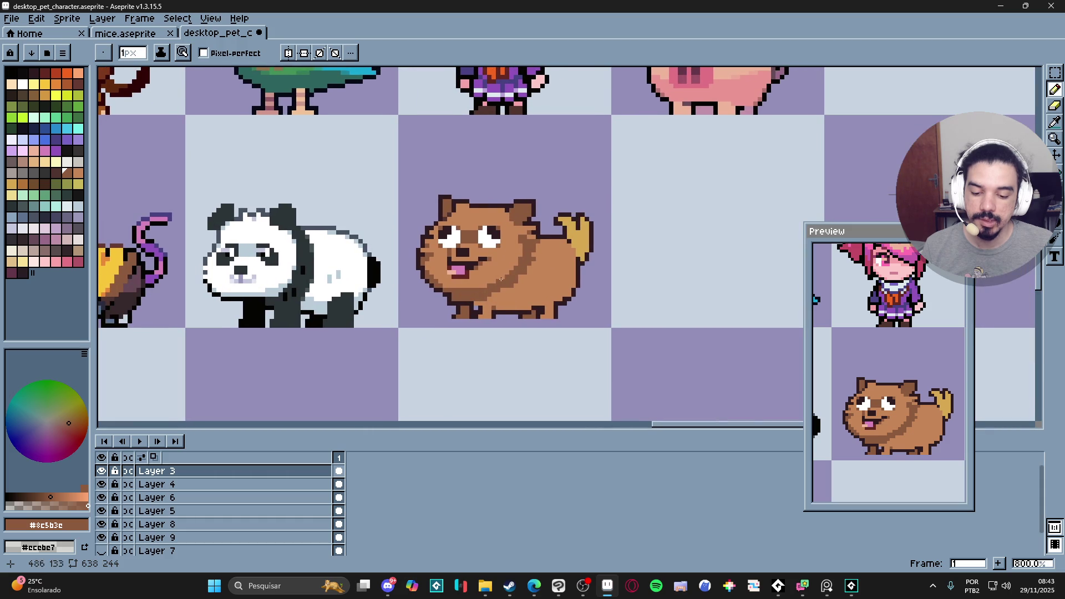
{"action": "scroll", "coordinate": [514, 270], "scroll_direction": "up", "scroll_amount": 3}
{"action": "left_click", "coordinate": [521, 258], "text": "alt"}
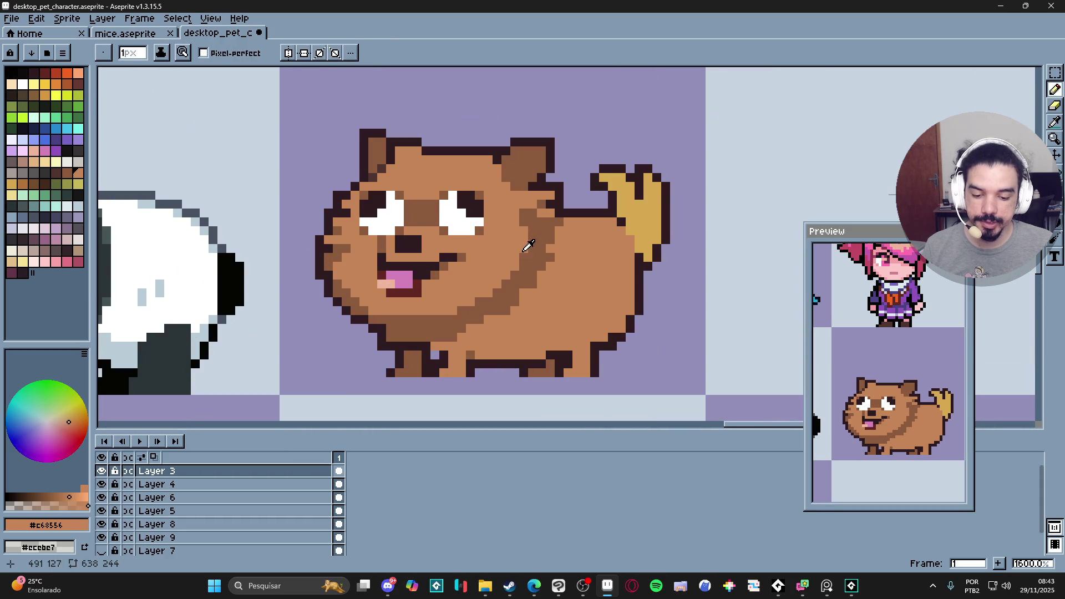
{"action": "left_click", "coordinate": [524, 254], "text": "alt"}
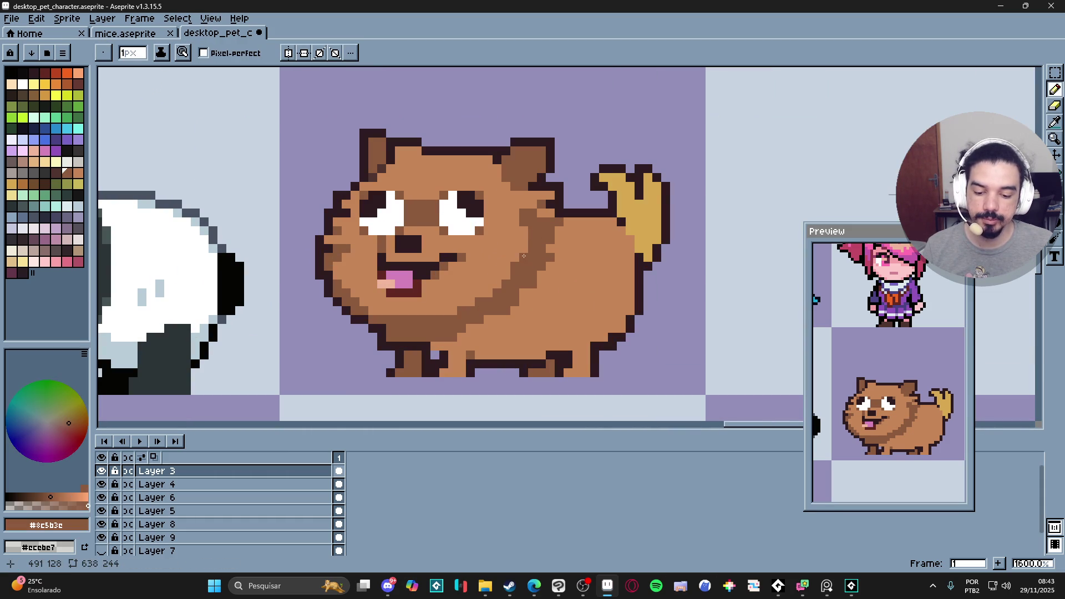
{"action": "scroll", "coordinate": [530, 261], "scroll_direction": "down", "scroll_amount": 3}
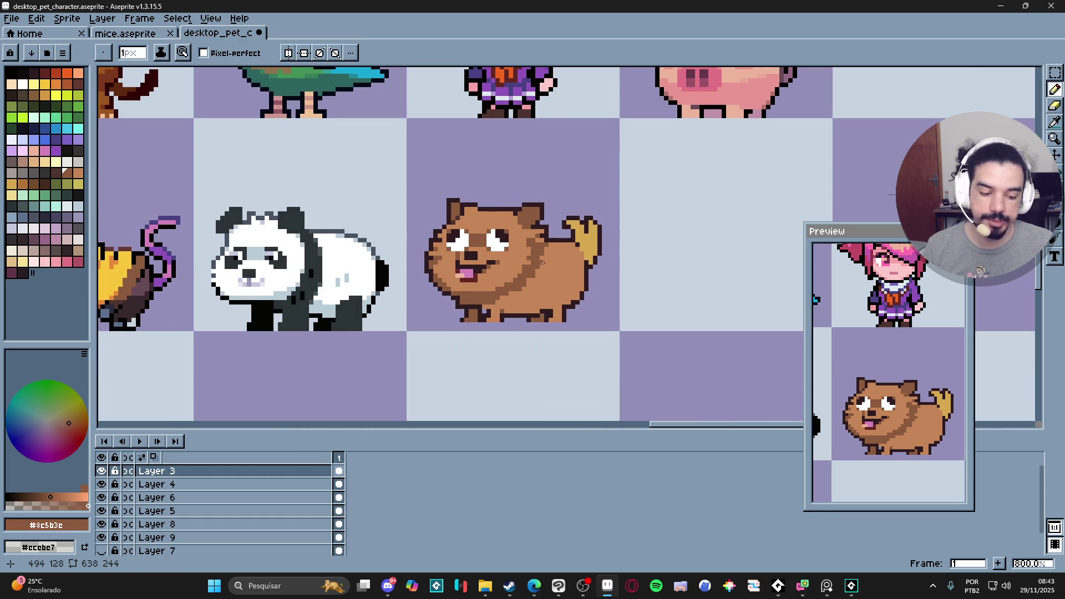
- Choose Edit > FX > Convolution Matrix from the menu
{"action": "left_click", "coordinate": [71, 20]}
{"action": "mouse_move", "coordinate": [40, 23]}
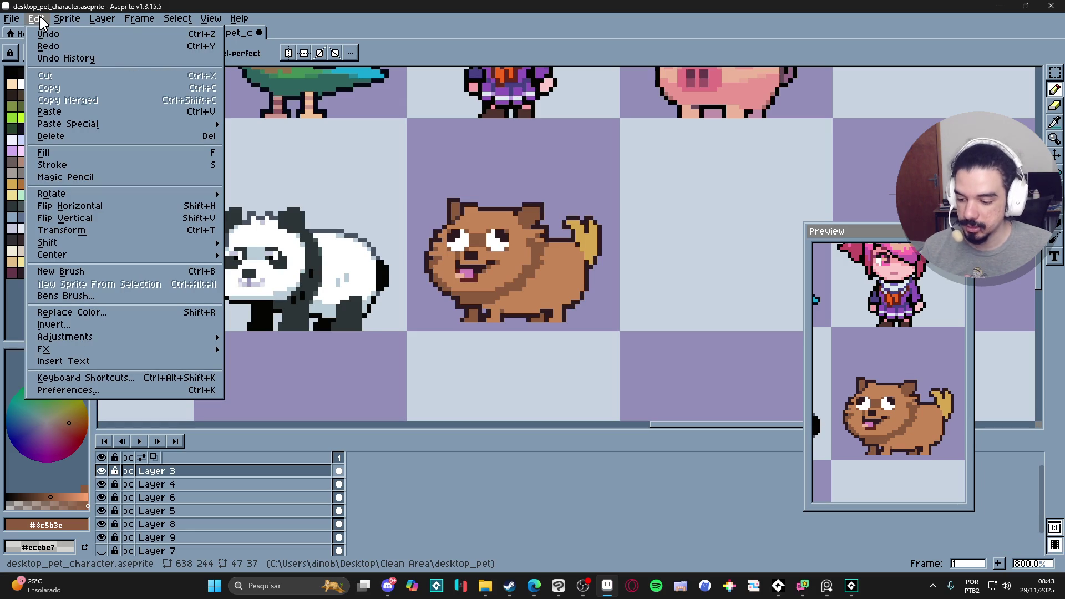
{"action": "mouse_move", "coordinate": [95, 25]}
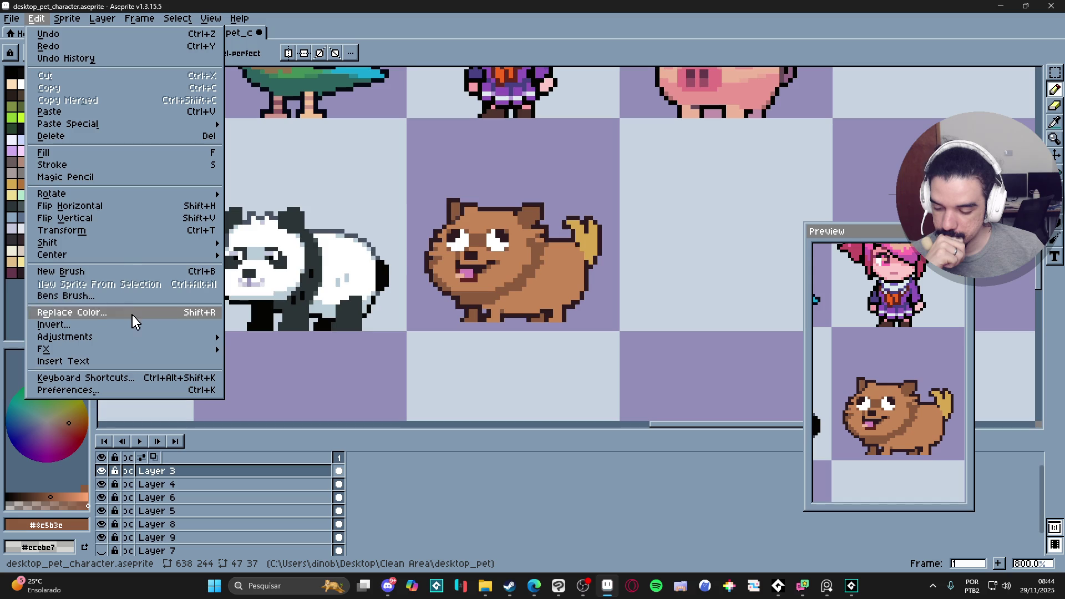
{"action": "mouse_move", "coordinate": [128, 258]}
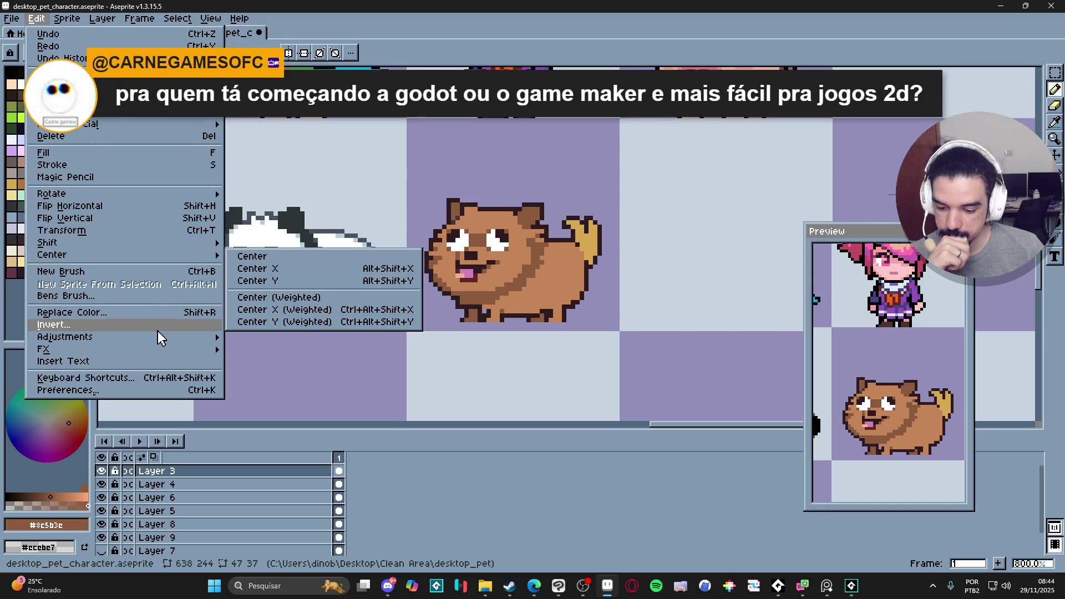
{"action": "mouse_move", "coordinate": [157, 338]}
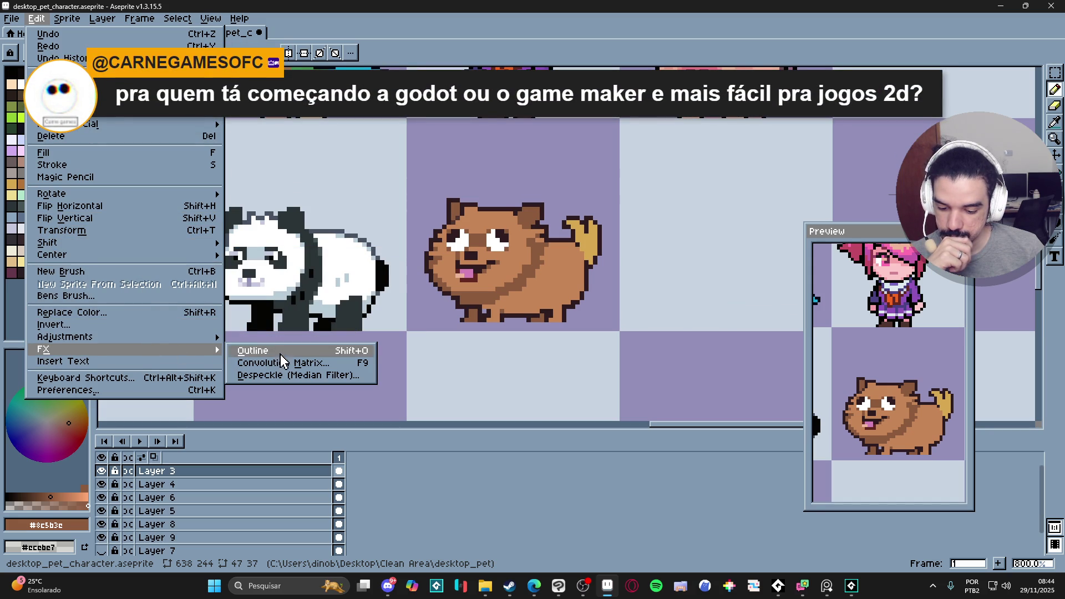
{"action": "left_click", "coordinate": [284, 363]}
- Move the filter window aside and preview the negative, blur and sharpen convolution presets
{"action": "left_click_drag", "start_coordinate": [569, 235], "coordinate": [801, 128]}
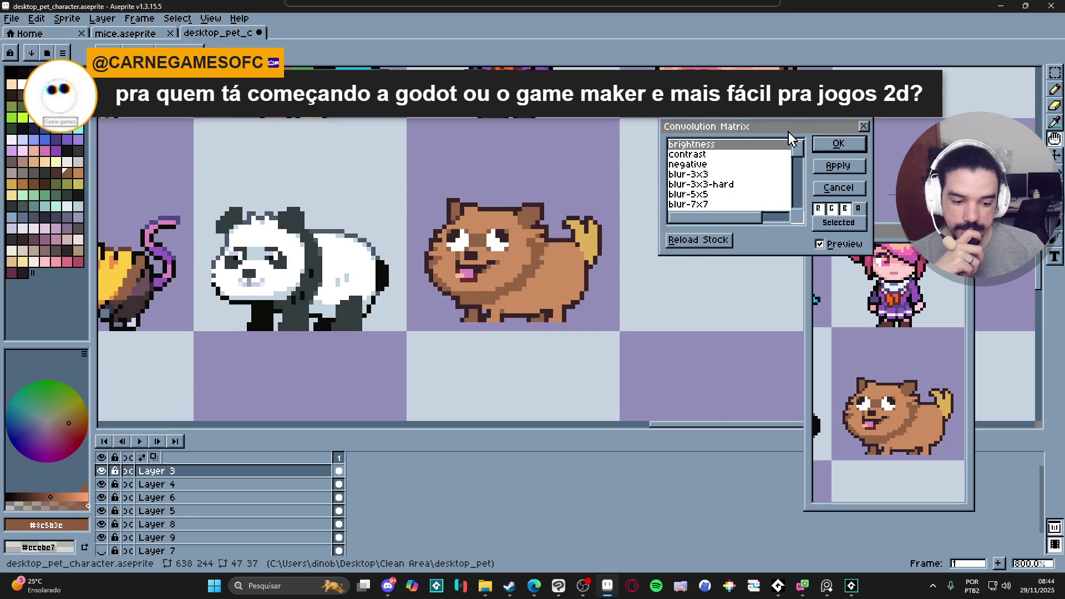
{"action": "left_click", "coordinate": [712, 165]}
{"action": "left_click", "coordinate": [708, 175]}
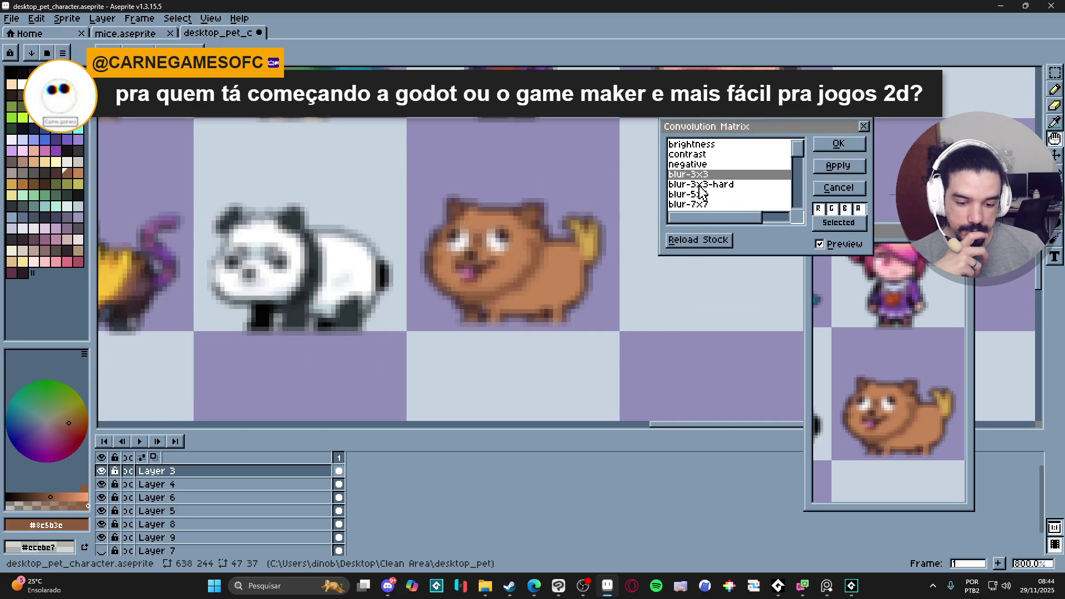
{"action": "left_click", "coordinate": [706, 187]}
{"action": "left_click", "coordinate": [700, 194]}
{"action": "scroll", "coordinate": [700, 194], "scroll_direction": "down", "scroll_amount": 1}
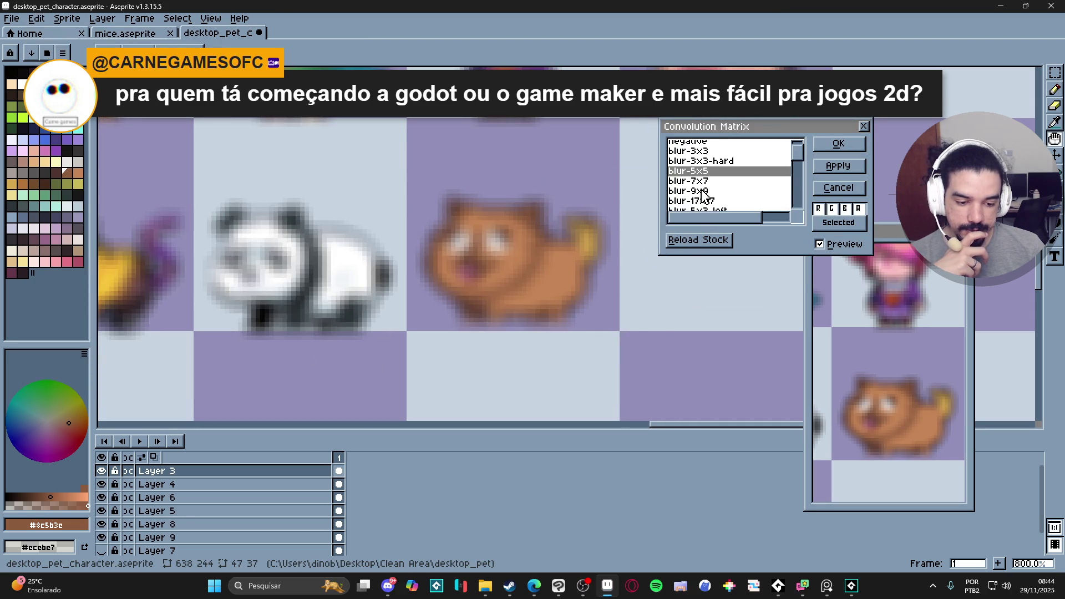
{"action": "left_click", "coordinate": [699, 181]}
{"action": "left_click", "coordinate": [698, 190]}
{"action": "scroll", "coordinate": [699, 194], "scroll_direction": "down", "scroll_amount": 2}
{"action": "left_click", "coordinate": [702, 189]}
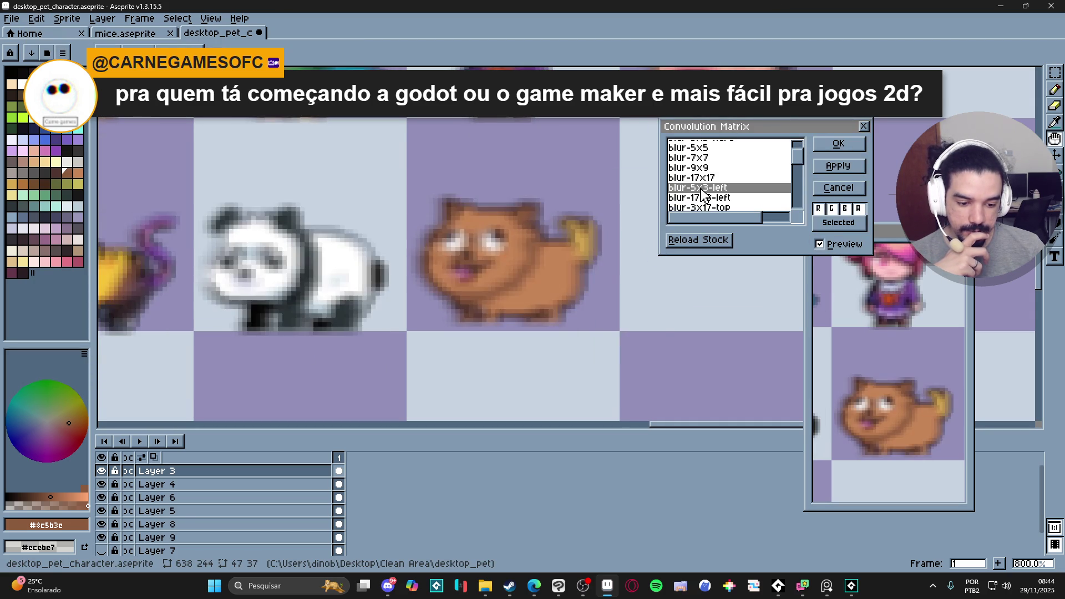
{"action": "scroll", "coordinate": [703, 190], "scroll_direction": "down", "scroll_amount": 2}
{"action": "left_click", "coordinate": [708, 188]}
{"action": "scroll", "coordinate": [708, 192], "scroll_direction": "down", "scroll_amount": 2}
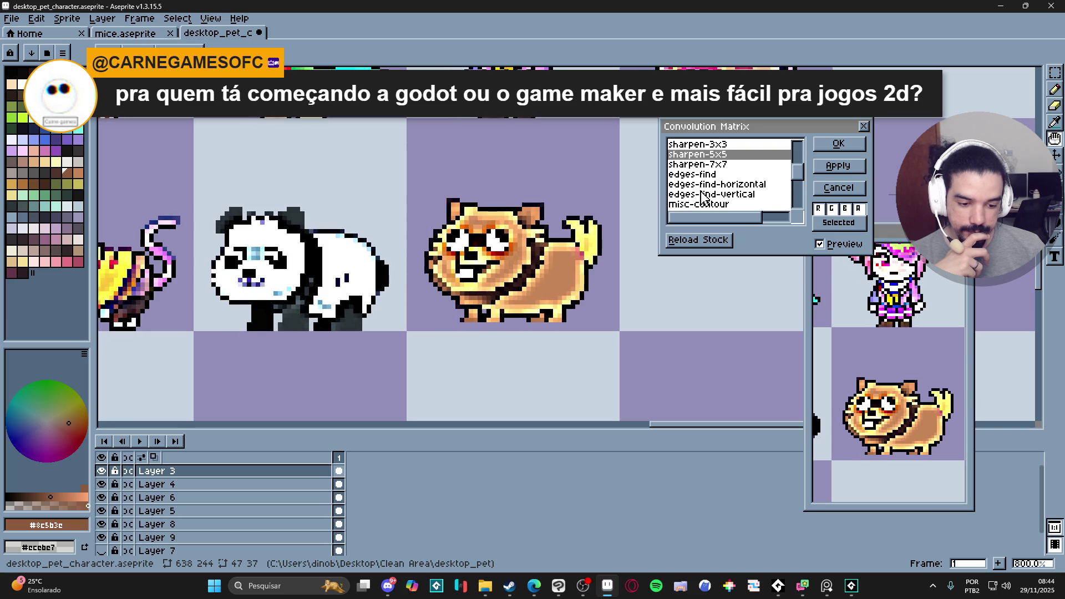
- Preview the edges-find-horizontal, misc-contour, emboss, rock-edges and drunk distortion presets
{"action": "left_click", "coordinate": [710, 185]}
{"action": "left_click", "coordinate": [712, 194]}
{"action": "scroll", "coordinate": [712, 194], "scroll_direction": "down", "scroll_amount": 3}
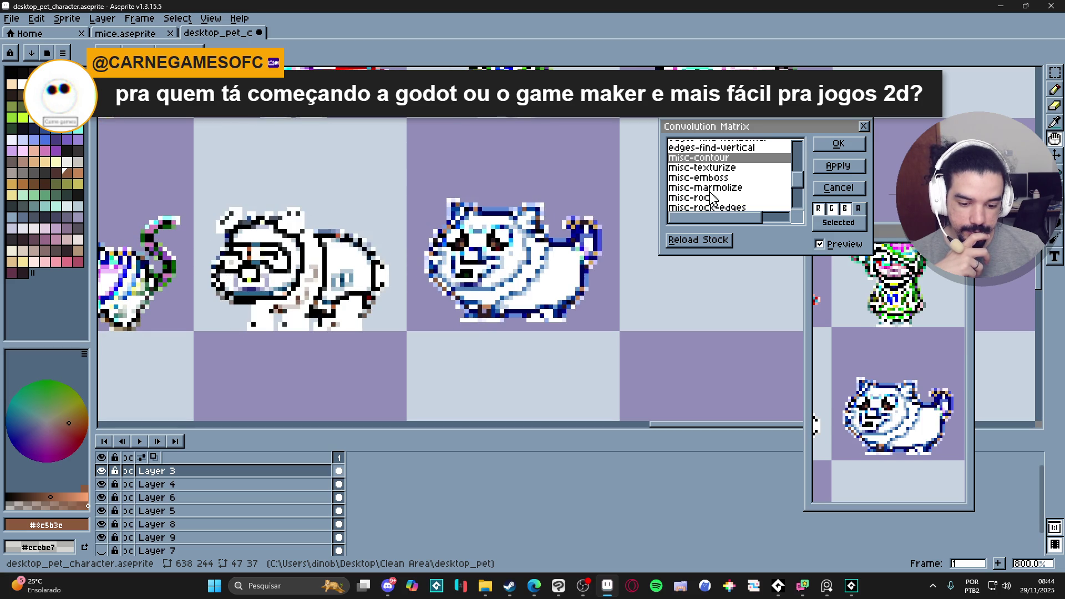
{"action": "left_click", "coordinate": [711, 188]}
{"action": "left_click", "coordinate": [710, 178]}
{"action": "left_click", "coordinate": [710, 187]}
{"action": "scroll", "coordinate": [707, 187], "scroll_direction": "down", "scroll_amount": 2}
{"action": "left_click", "coordinate": [705, 186]}
{"action": "scroll", "coordinate": [704, 185], "scroll_direction": "down", "scroll_amount": 5}
{"action": "left_click", "coordinate": [705, 185]}
{"action": "left_click", "coordinate": [707, 196]}
{"action": "left_click", "coordinate": [714, 204]}
{"action": "scroll", "coordinate": [713, 203], "scroll_direction": "down", "scroll_amount": 3}
{"action": "left_click", "coordinate": [711, 196]}
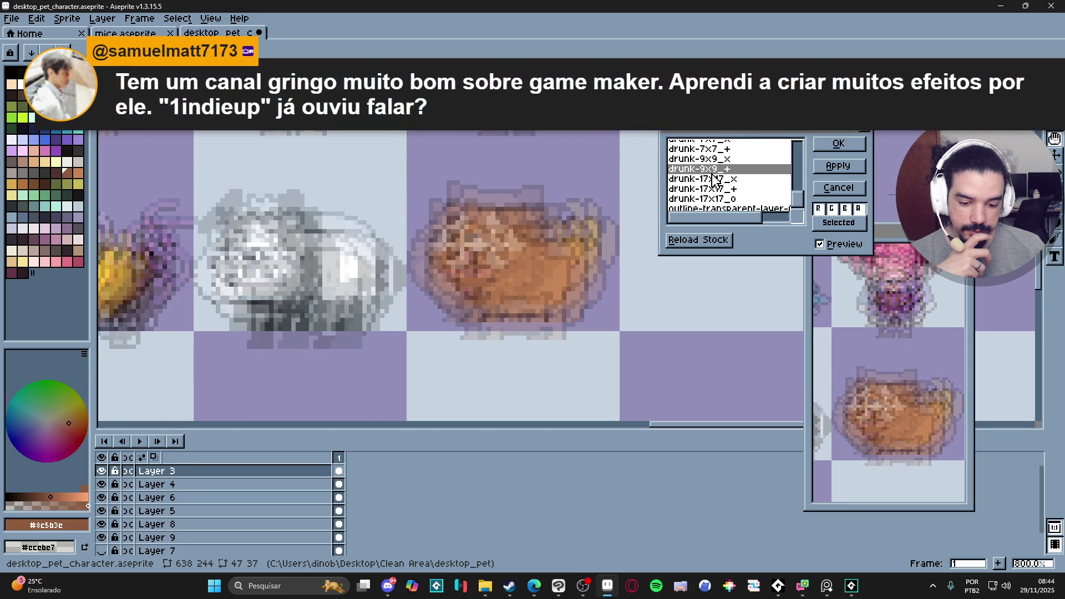
{"action": "left_click", "coordinate": [712, 176]}
- Preview the transparent-layer outline presets, reset to brightness and cancel the filter
{"action": "left_click", "coordinate": [711, 195]}
{"action": "left_click", "coordinate": [708, 205]}
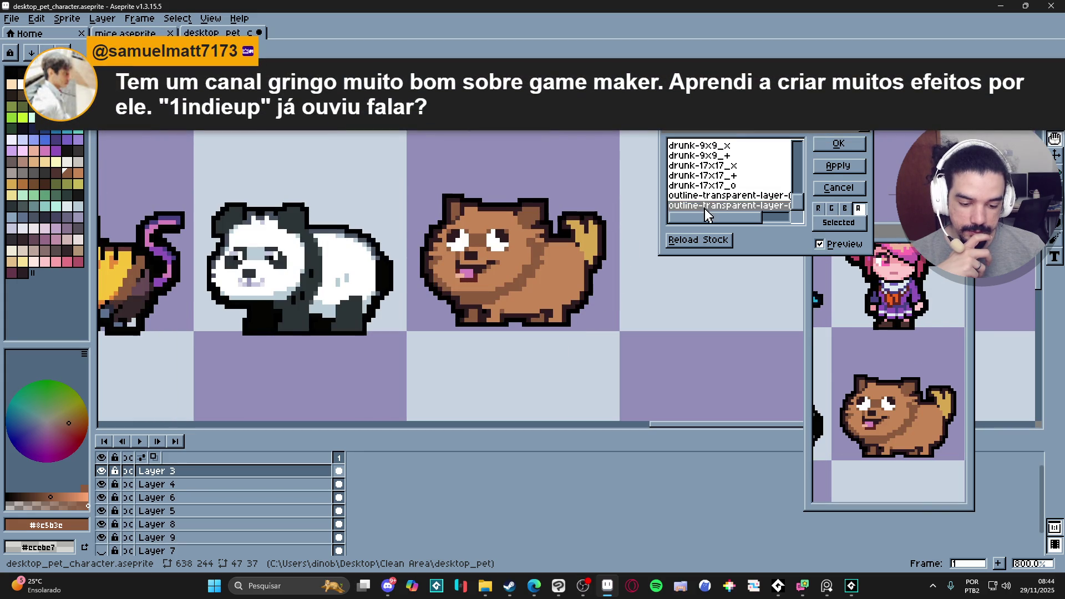
{"action": "left_click", "coordinate": [703, 195]}
{"action": "left_click", "coordinate": [712, 185]}
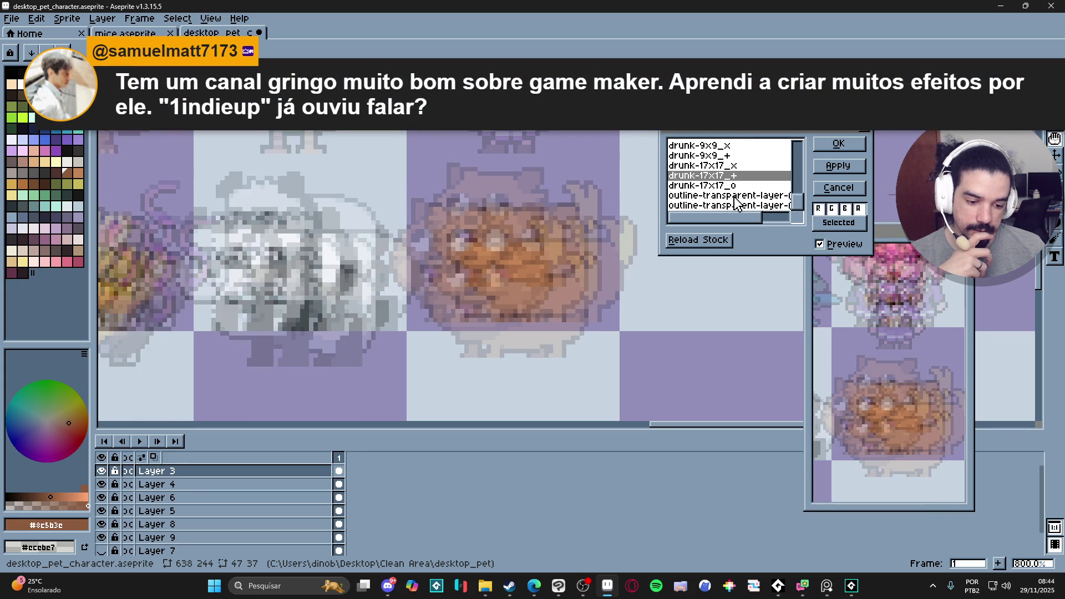
{"action": "scroll", "coordinate": [735, 205], "scroll_direction": "up", "scroll_amount": 10}
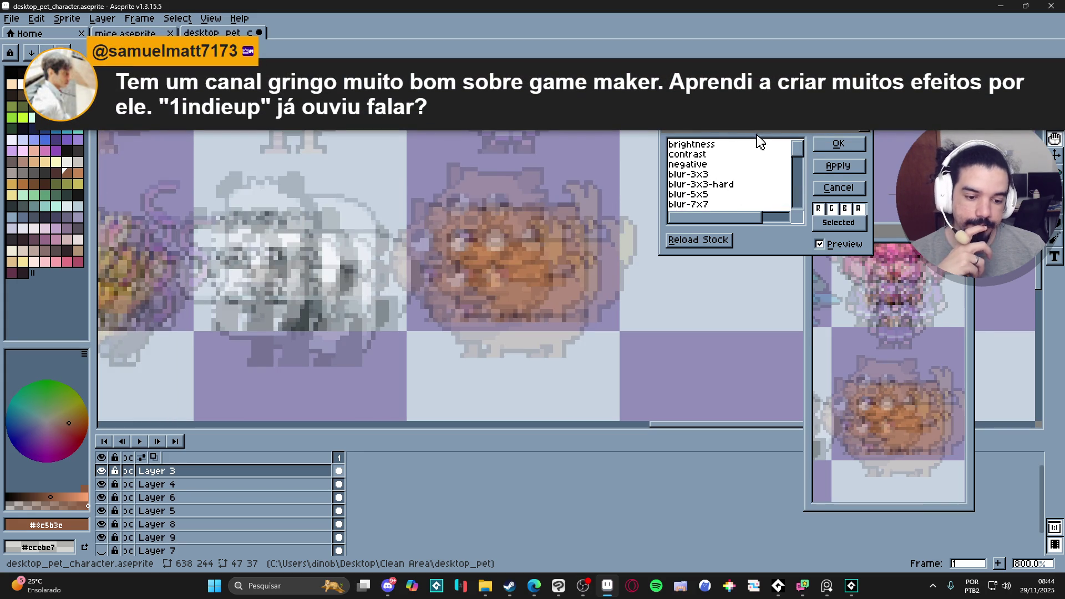
{"action": "left_click", "coordinate": [760, 144]}
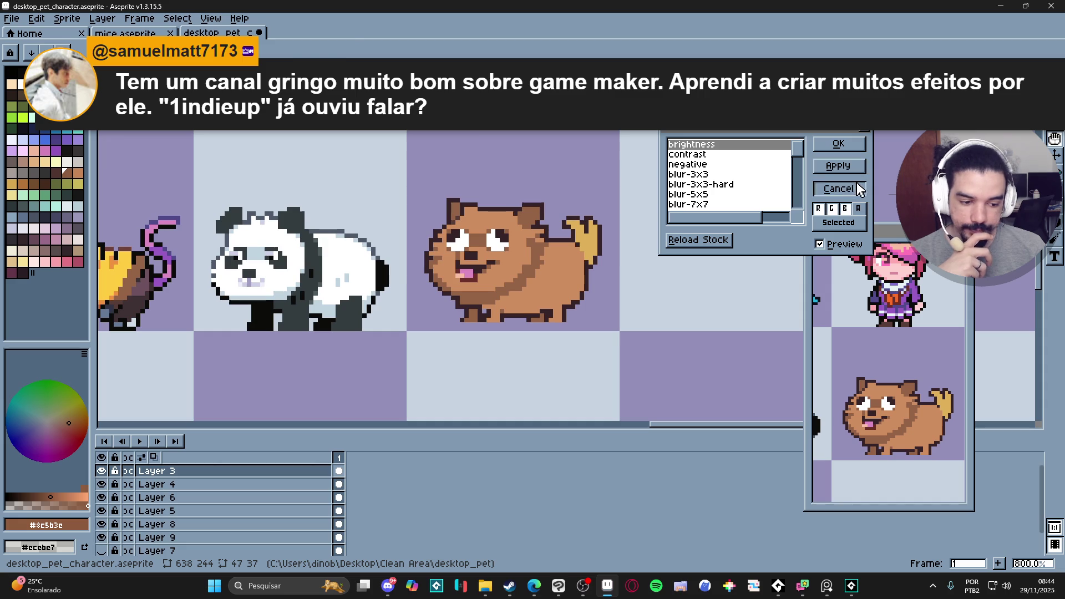
{"action": "left_click", "coordinate": [839, 189]}
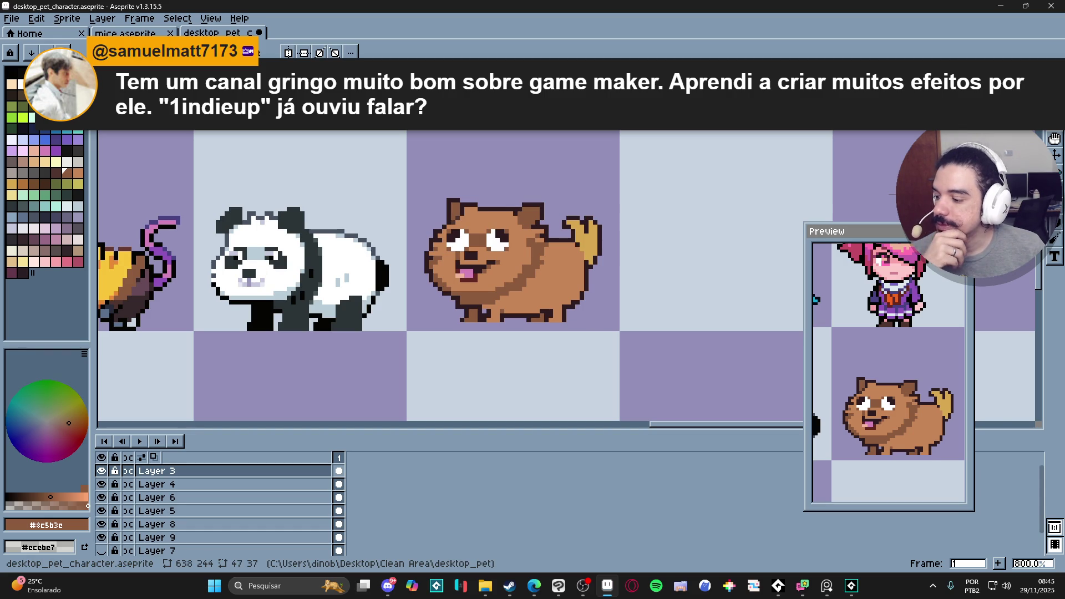
- Back in Aseprite, sample the dog's dark outline colour and undo a trial erase
{"action": "key", "text": "alt+Tab"}
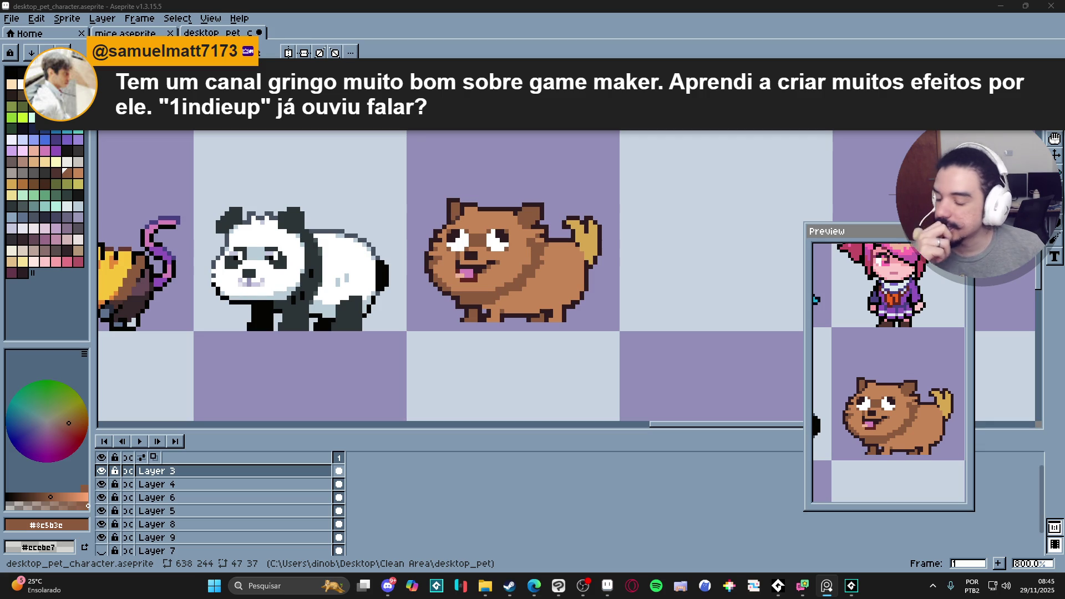
{"action": "key", "text": "alt+Tab"}
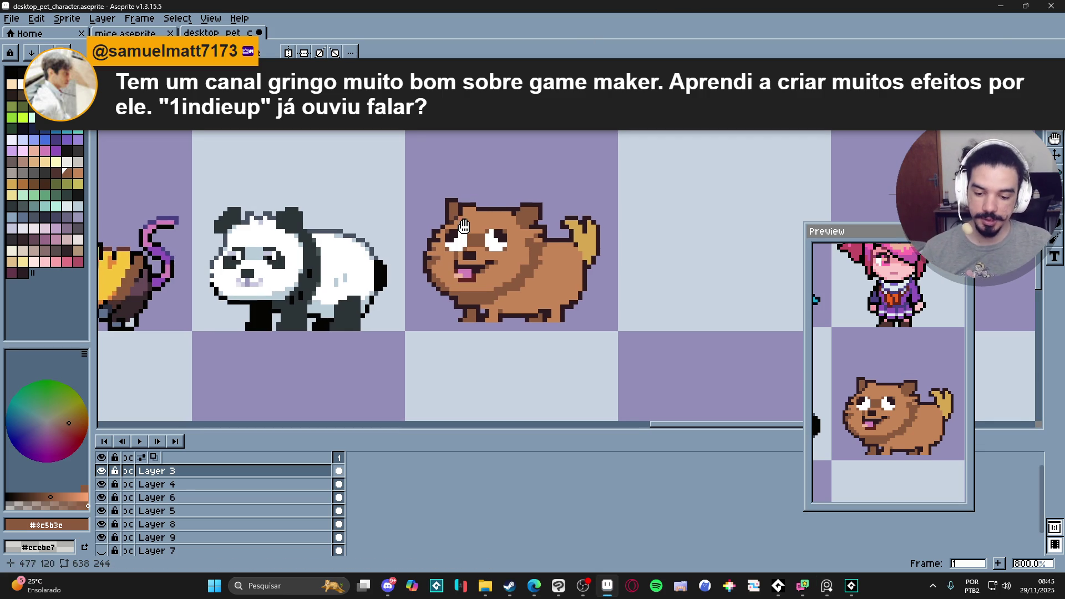
{"action": "scroll", "coordinate": [465, 226], "scroll_direction": "up", "scroll_amount": 3}
{"action": "left_click", "coordinate": [405, 276], "text": "alt"}
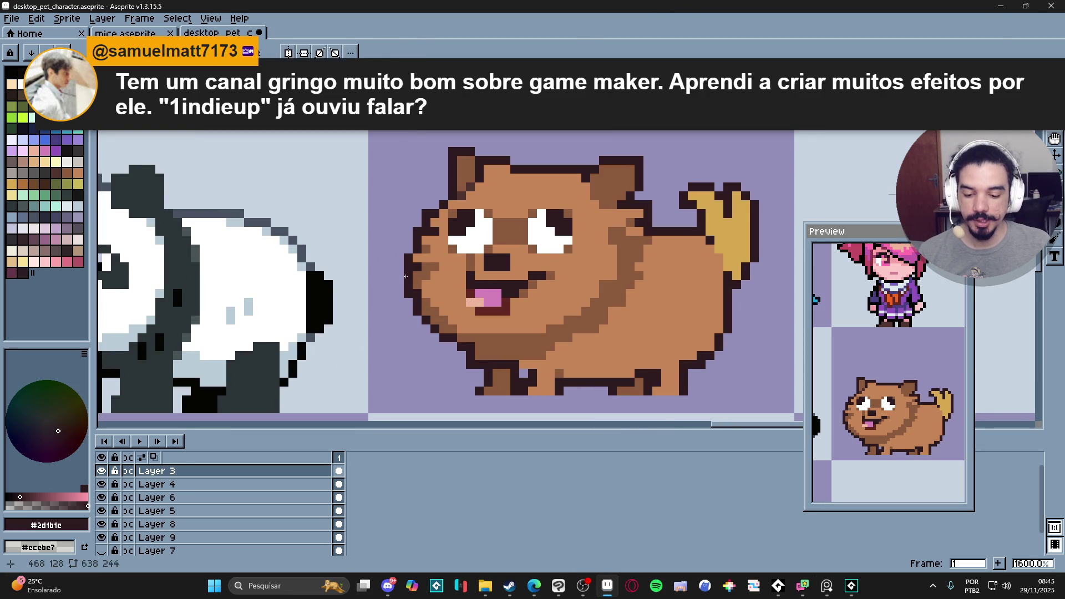
{"action": "key", "text": "e"}
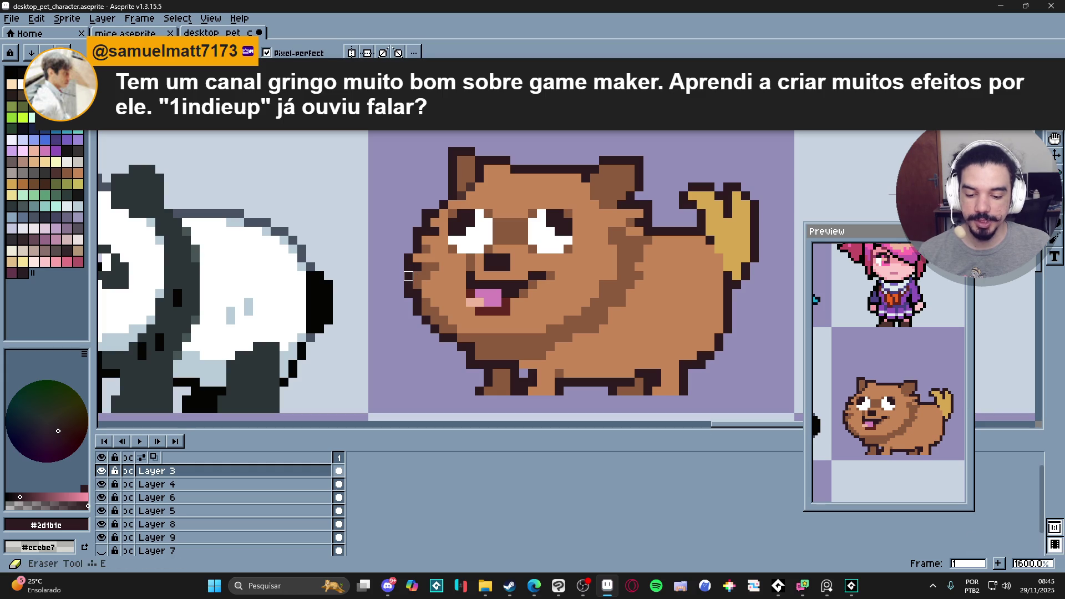
{"action": "key", "text": "ctrl+z"}
- Sample the body brown and outline colours, then draw dark outline pixels on the dog's back
{"action": "scroll", "coordinate": [417, 267], "scroll_direction": "down", "scroll_amount": 3}
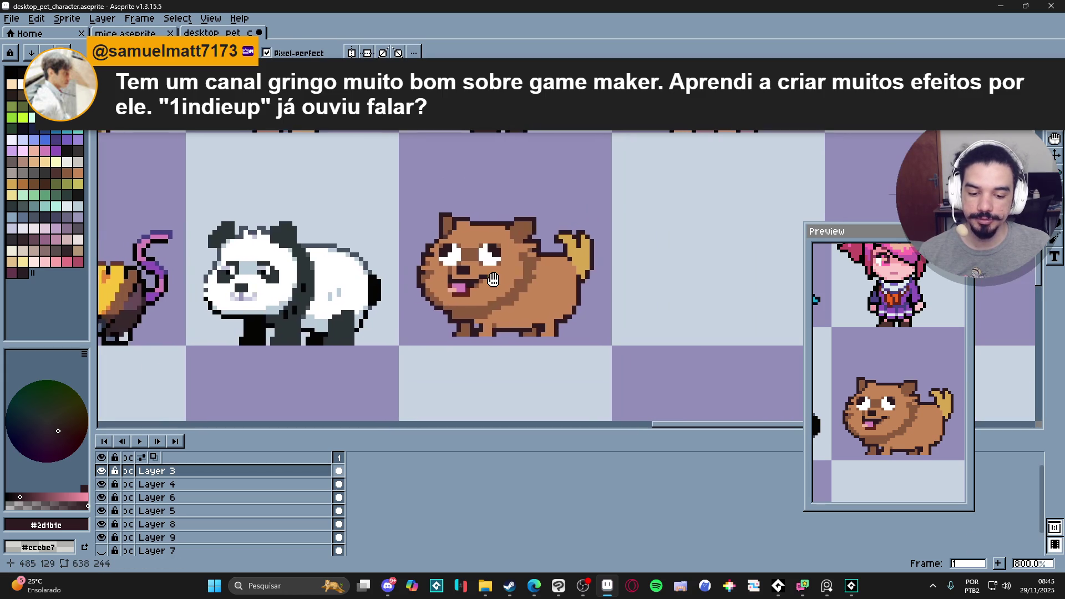
{"action": "scroll", "coordinate": [531, 246], "scroll_direction": "up", "scroll_amount": 2}
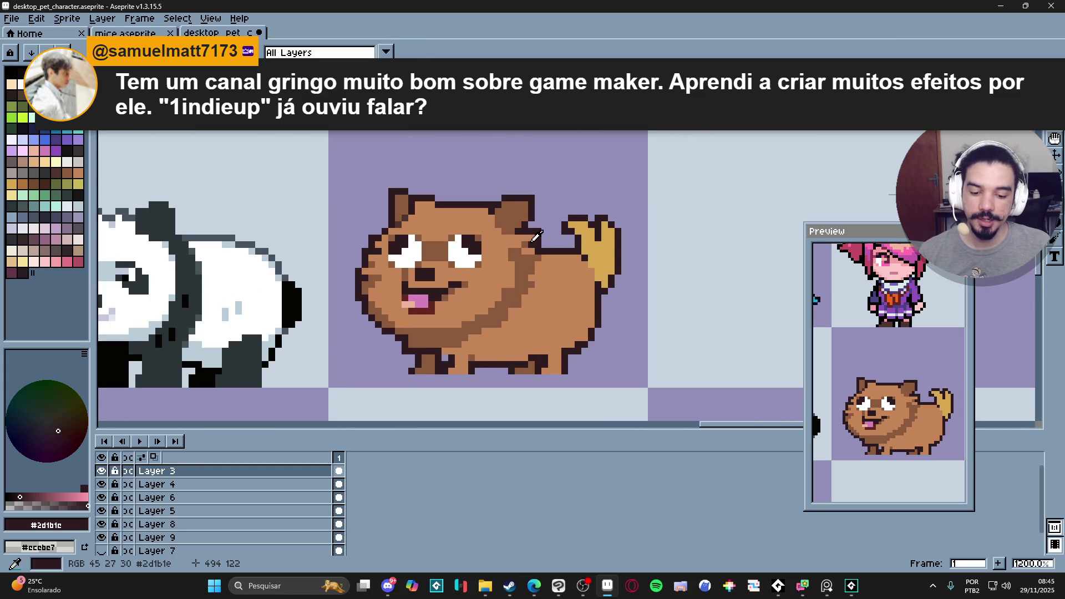
{"action": "left_click", "coordinate": [526, 254], "text": "alt"}
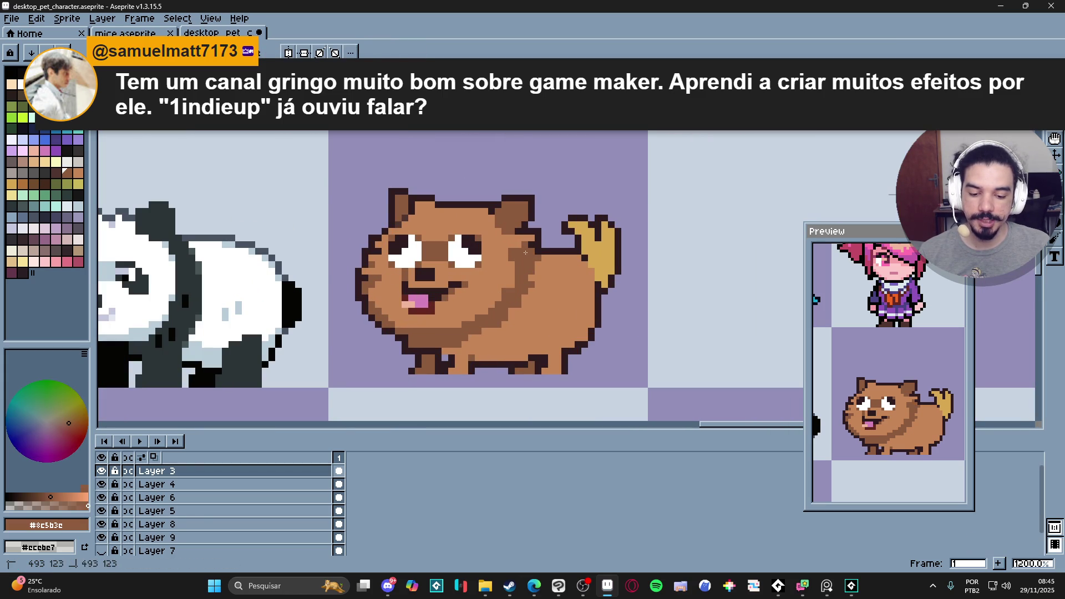
{"action": "left_click", "coordinate": [532, 259], "text": "alt"}
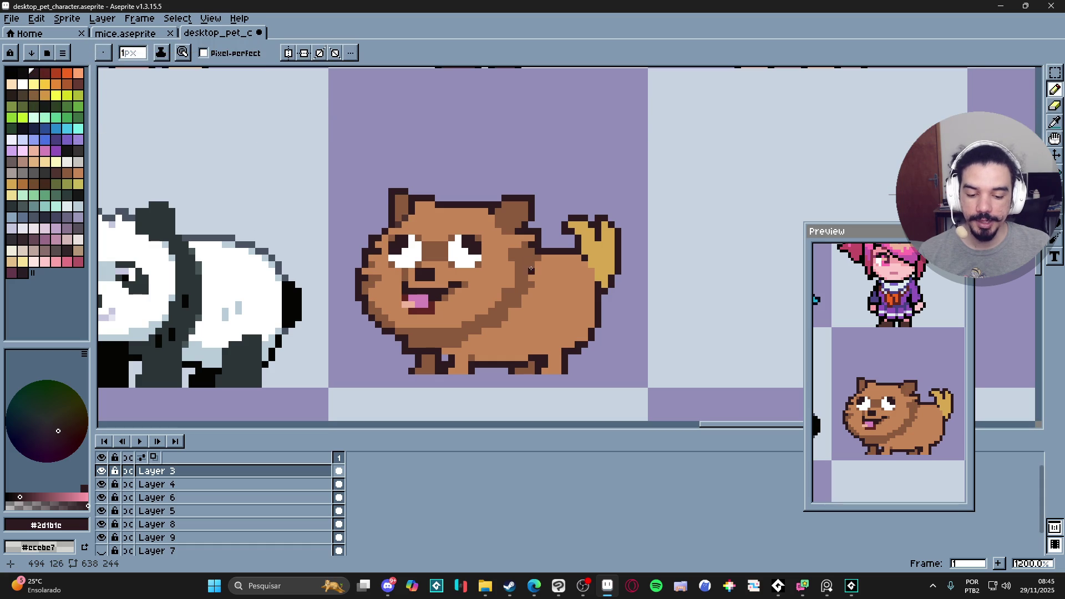
{"action": "left_click_drag", "start_coordinate": [536, 265], "coordinate": [535, 259]}
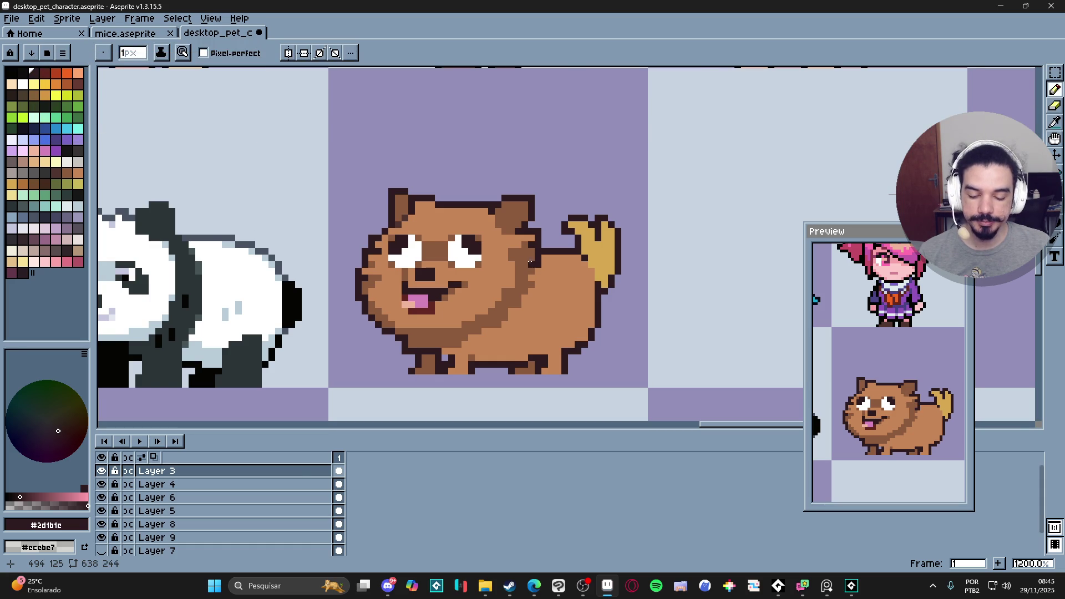
- Compare the dog's body brown, face light brown and darker shading, ending on the dark outline colour
{"action": "scroll", "coordinate": [530, 261], "scroll_direction": "up", "scroll_amount": 1}
{"action": "scroll", "coordinate": [530, 272], "scroll_direction": "down", "scroll_amount": 3}
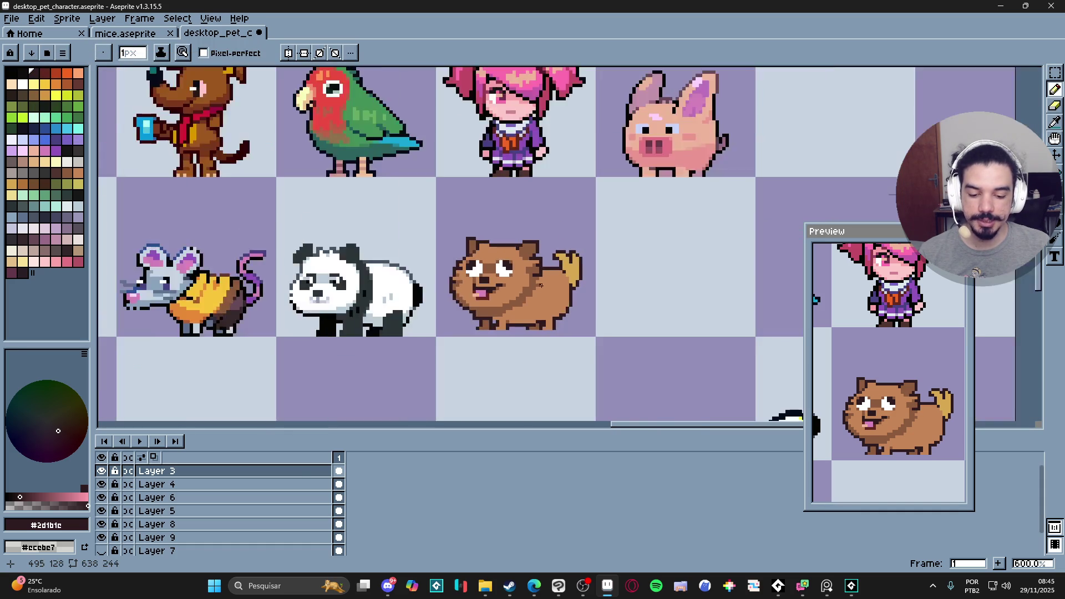
{"action": "scroll", "coordinate": [533, 283], "scroll_direction": "up", "scroll_amount": 4}
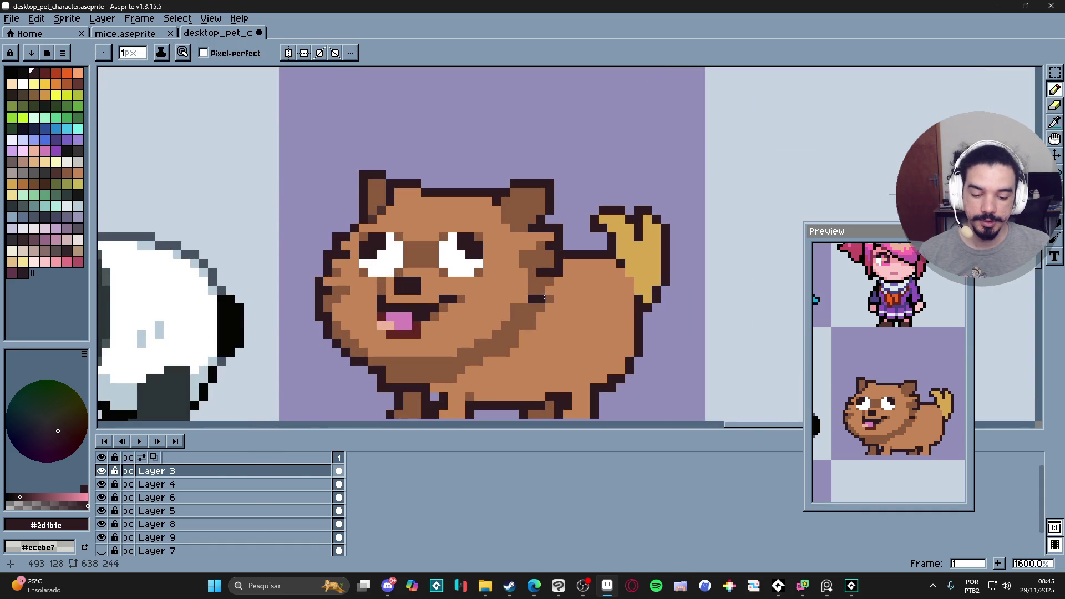
{"action": "scroll", "coordinate": [547, 317], "scroll_direction": "down", "scroll_amount": 3}
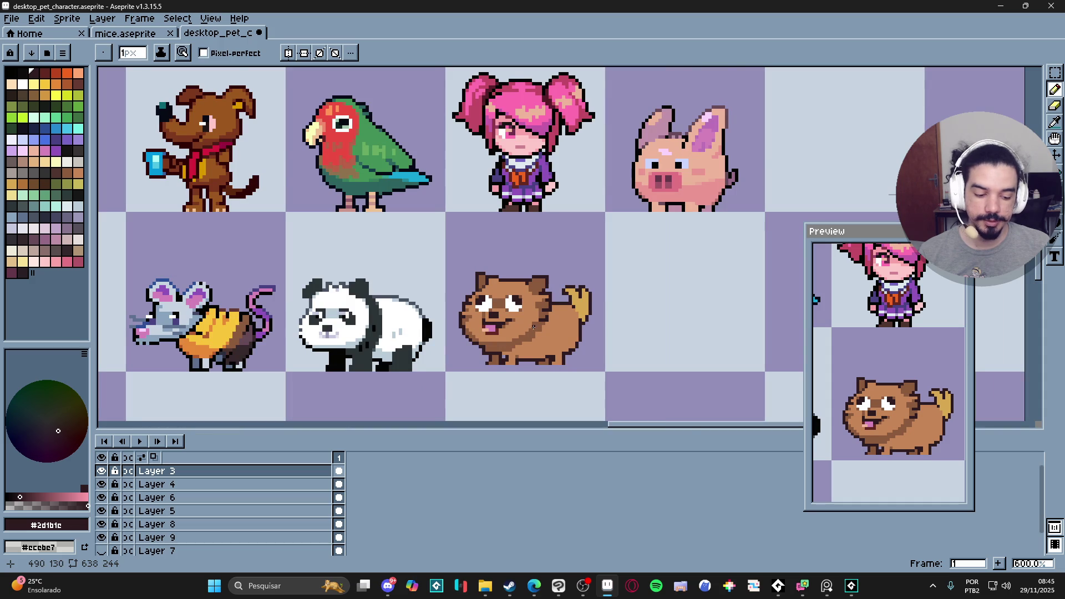
{"action": "scroll", "coordinate": [535, 326], "scroll_direction": "up", "scroll_amount": 3}
{"action": "left_click", "coordinate": [548, 302], "text": "alt"}
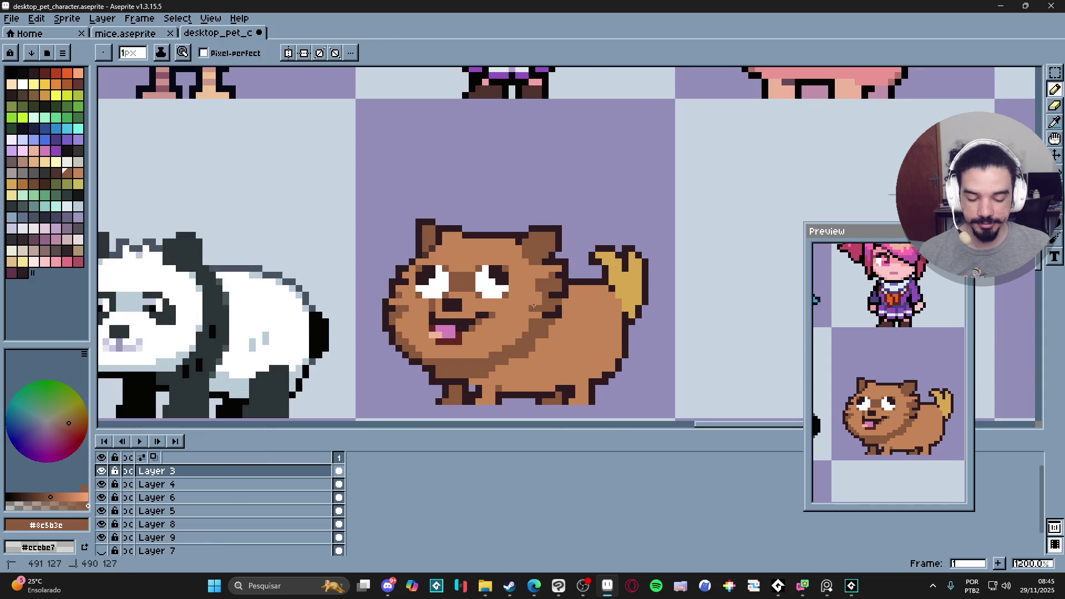
{"action": "left_click", "coordinate": [533, 307], "text": "alt"}
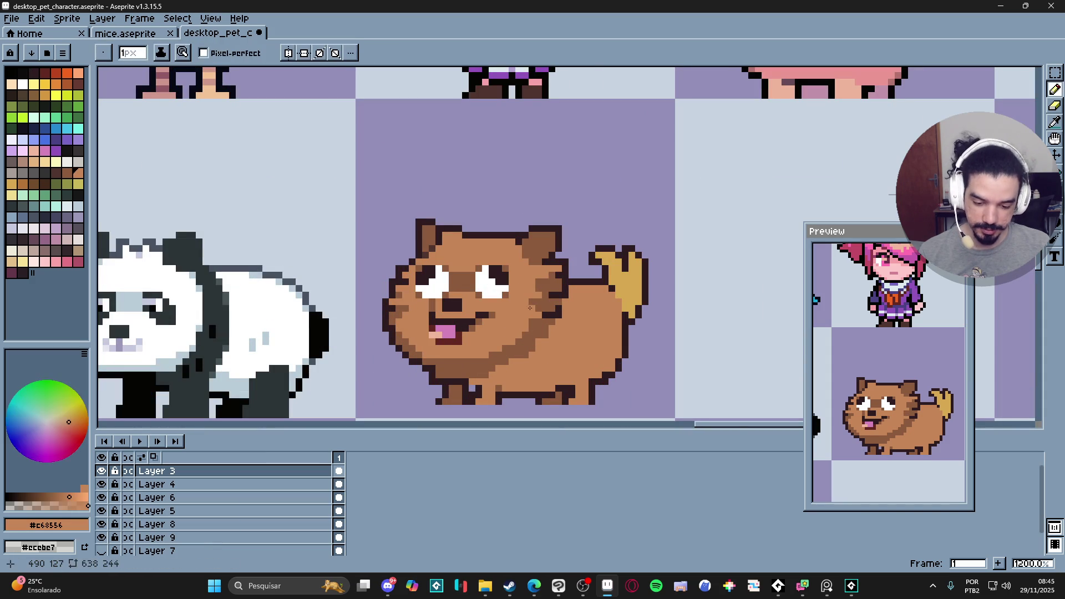
{"action": "scroll", "coordinate": [537, 305], "scroll_direction": "down", "scroll_amount": 1}
{"action": "scroll", "coordinate": [536, 305], "scroll_direction": "up", "scroll_amount": 2}
{"action": "left_click", "coordinate": [538, 310], "text": "alt"}
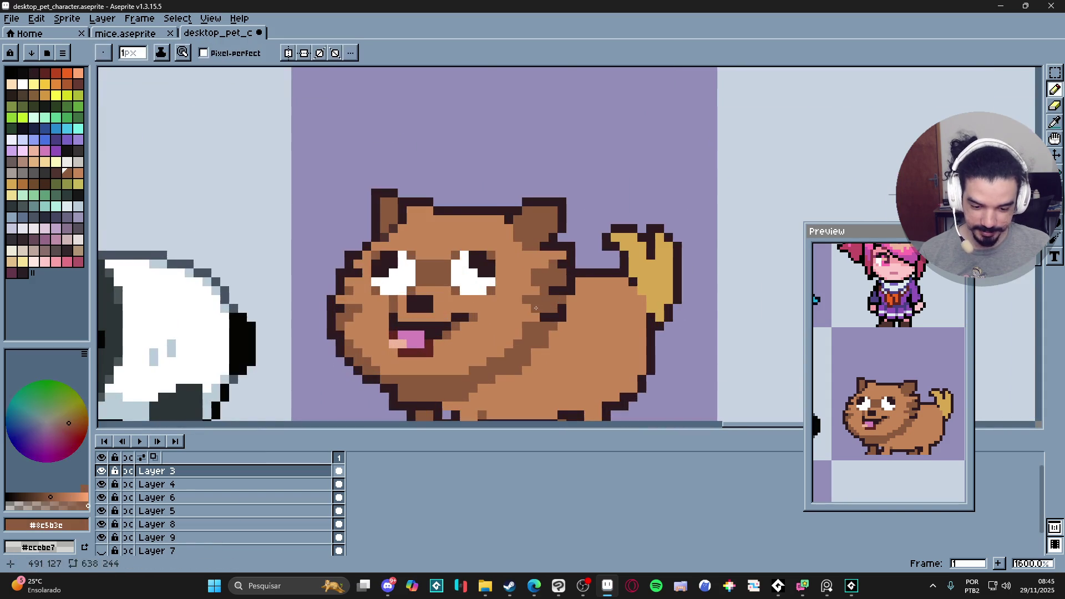
{"action": "scroll", "coordinate": [538, 310], "scroll_direction": "down", "scroll_amount": 1}
{"action": "scroll", "coordinate": [540, 314], "scroll_direction": "up", "scroll_amount": 1}
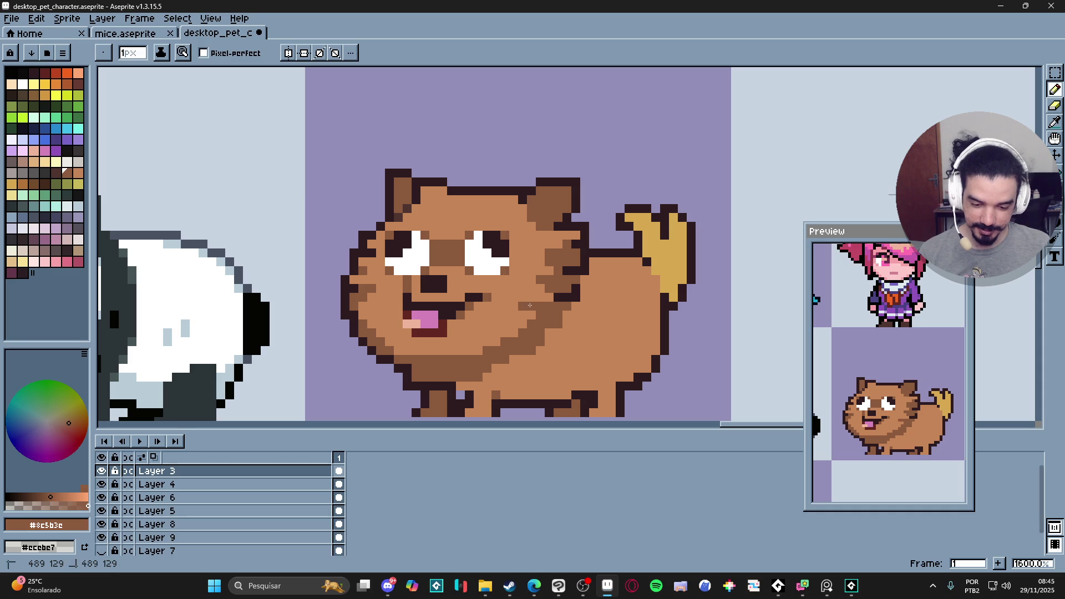
{"action": "left_click", "coordinate": [521, 307], "text": "alt"}
{"action": "scroll", "coordinate": [533, 308], "scroll_direction": "down", "scroll_amount": 2}
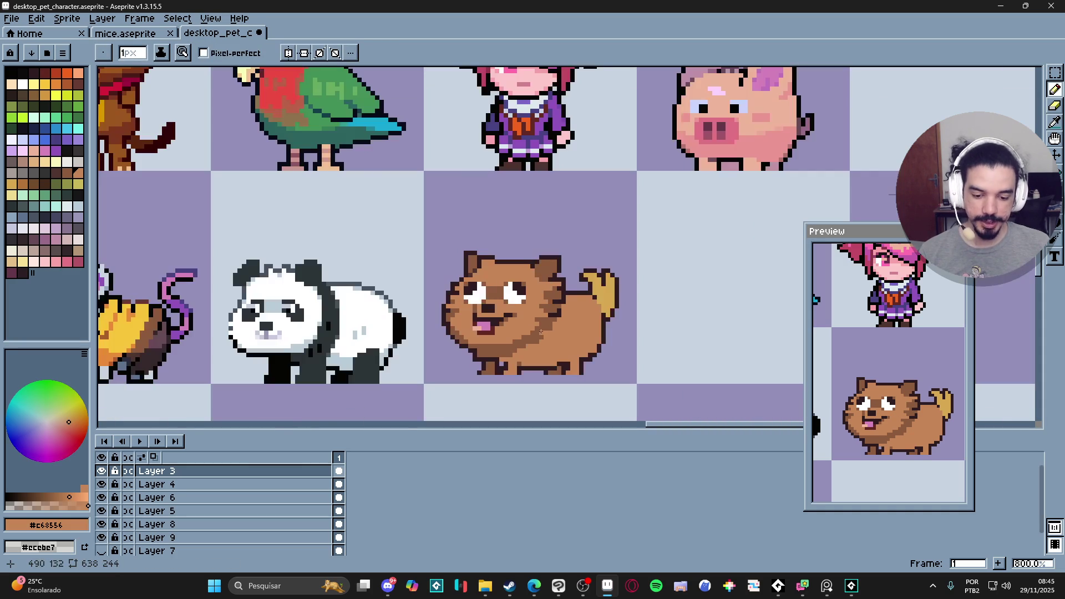
{"action": "scroll", "coordinate": [552, 309], "scroll_direction": "up", "scroll_amount": 1}
{"action": "left_click", "coordinate": [560, 308], "text": "alt"}
- Try two dark pixels on the dog's cheek, then undo them
{"action": "scroll", "coordinate": [560, 308], "scroll_direction": "up", "scroll_amount": 1}
{"action": "left_click", "coordinate": [536, 335]}
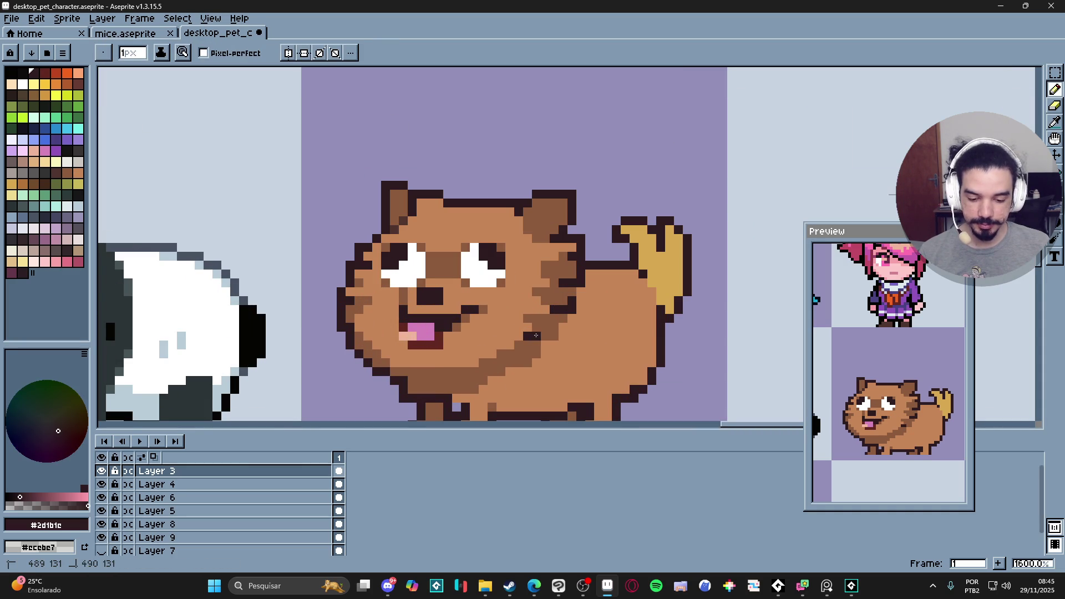
{"action": "left_click", "coordinate": [536, 327]}
{"action": "scroll", "coordinate": [540, 333], "scroll_direction": "down", "scroll_amount": 3}
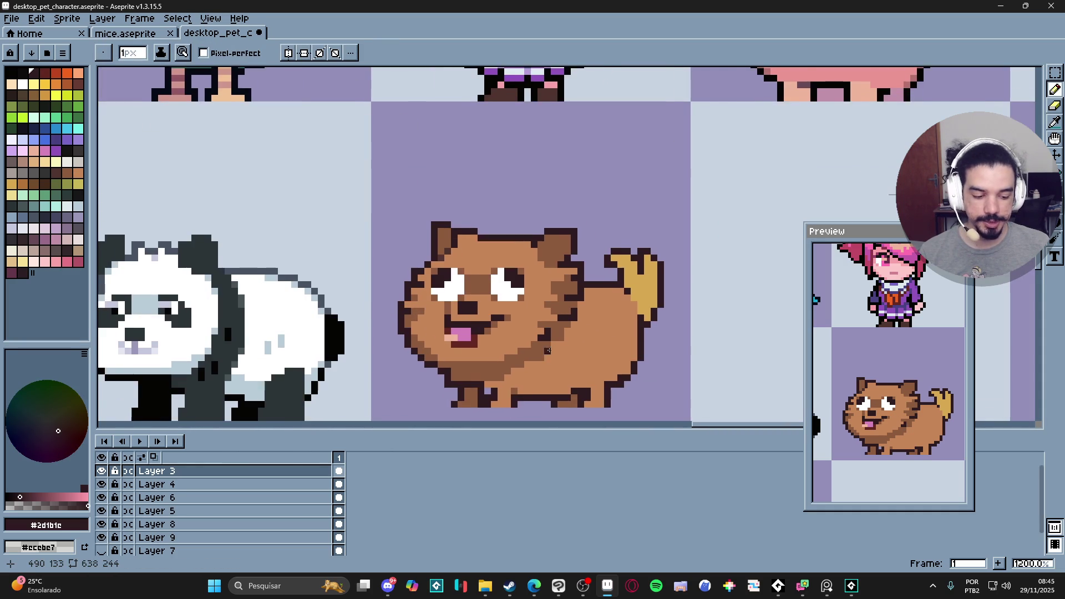
{"action": "key", "text": "ctrl+z"}
{"action": "key", "text": "ctrl+z"}
{"action": "scroll", "coordinate": [563, 308], "scroll_direction": "up", "scroll_amount": 1}
- Make the dog's light brown #c68556 the current painting colour
{"action": "left_click", "coordinate": [563, 308], "text": "alt"}
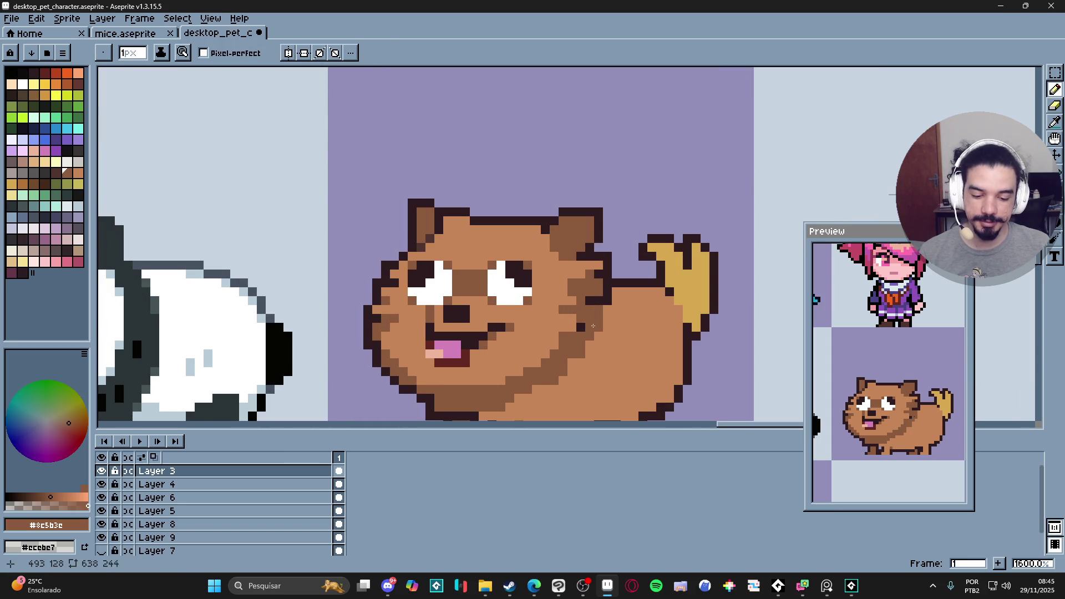
{"action": "left_click", "coordinate": [604, 314], "text": "alt"}
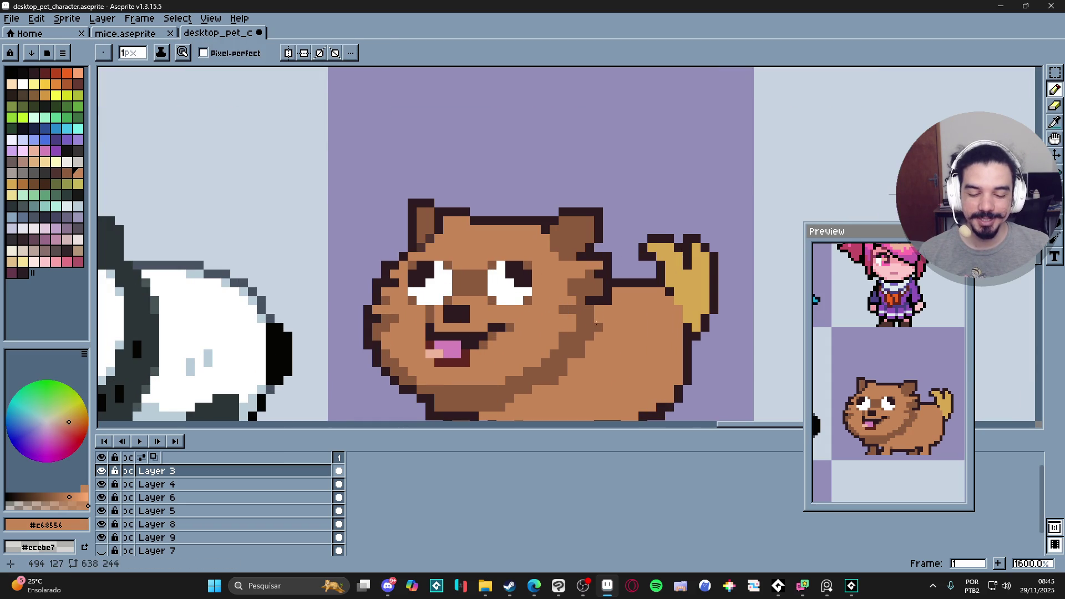
{"action": "scroll", "coordinate": [571, 310], "scroll_direction": "down", "scroll_amount": 1}
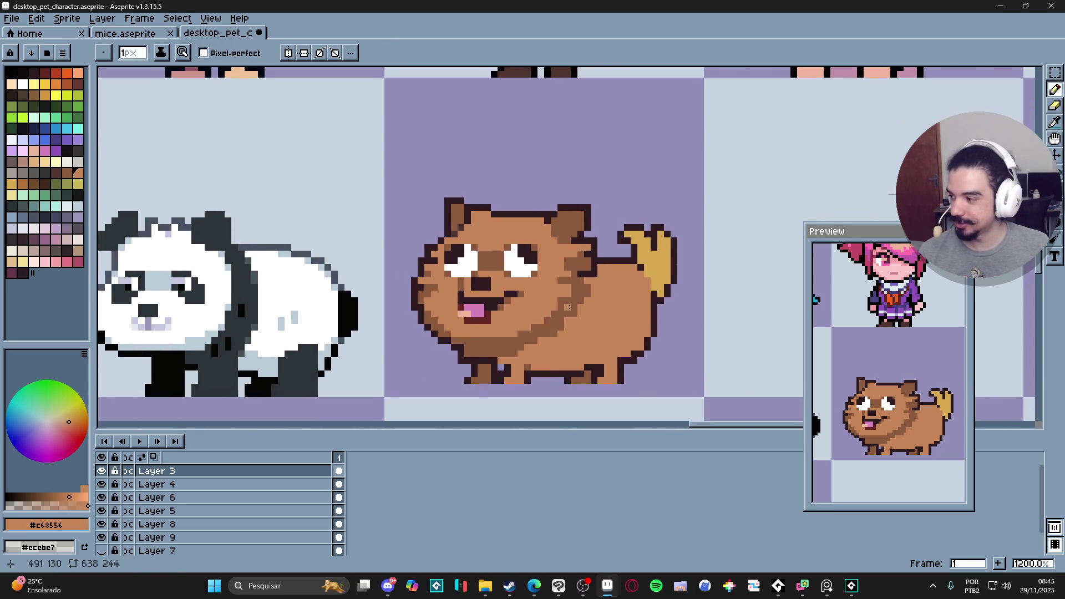
{"action": "scroll", "coordinate": [488, 345], "scroll_direction": "up", "scroll_amount": 1}
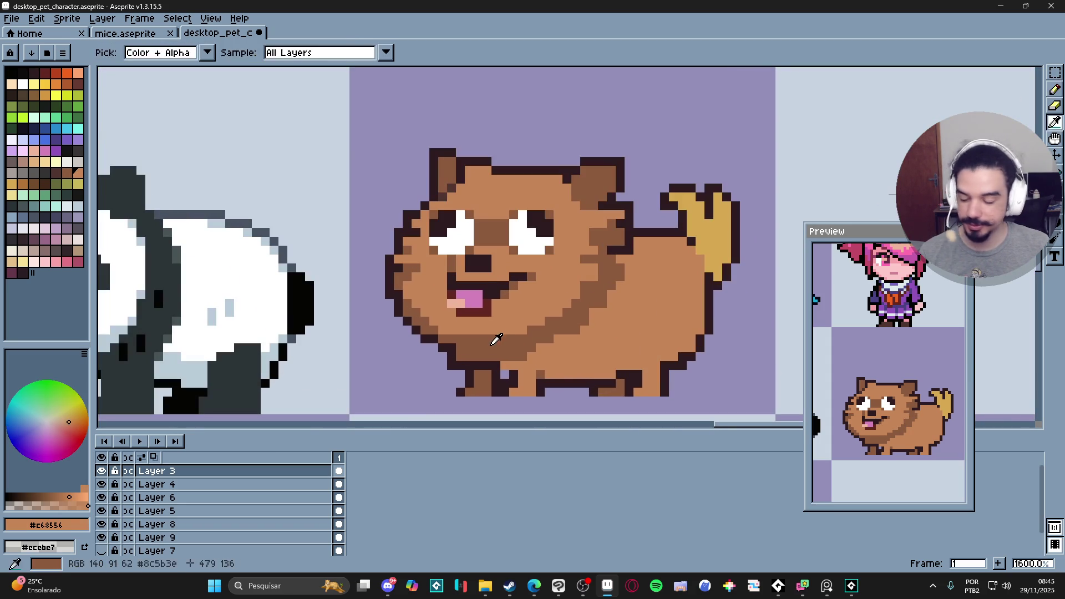
- Paint darker brown diagonal shading across the chest, lower-left cheek and along the chin
{"action": "left_click", "coordinate": [511, 322], "text": "alt"}
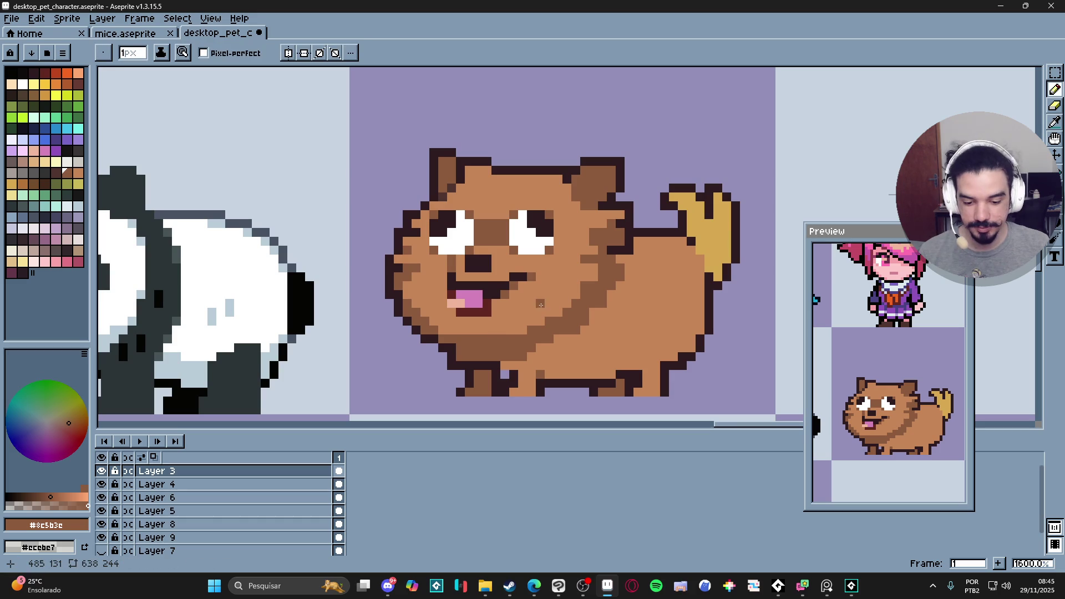
{"action": "left_click_drag", "start_coordinate": [536, 295], "coordinate": [499, 329]}
{"action": "key", "text": "v"}
{"action": "key", "text": "b"}
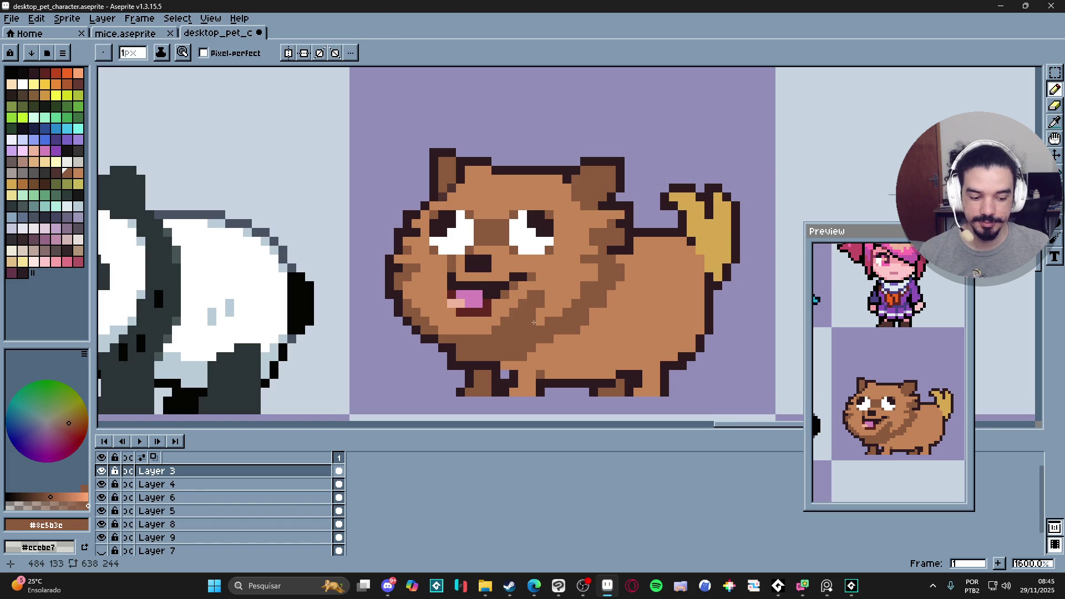
{"action": "mouse_move", "coordinate": [425, 302]}
{"action": "left_mouse_down"}
{"action": "mouse_move", "coordinate": [445, 317]}
{"action": "mouse_move", "coordinate": [442, 330]}
{"action": "left_mouse_up"}
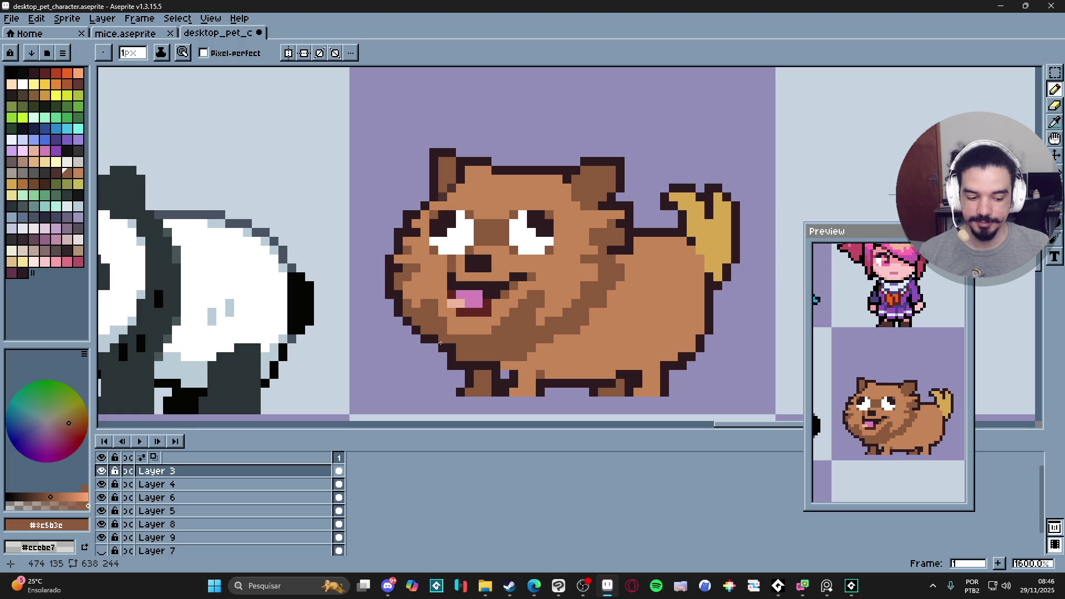
{"action": "left_click_drag", "start_coordinate": [464, 333], "coordinate": [472, 334]}
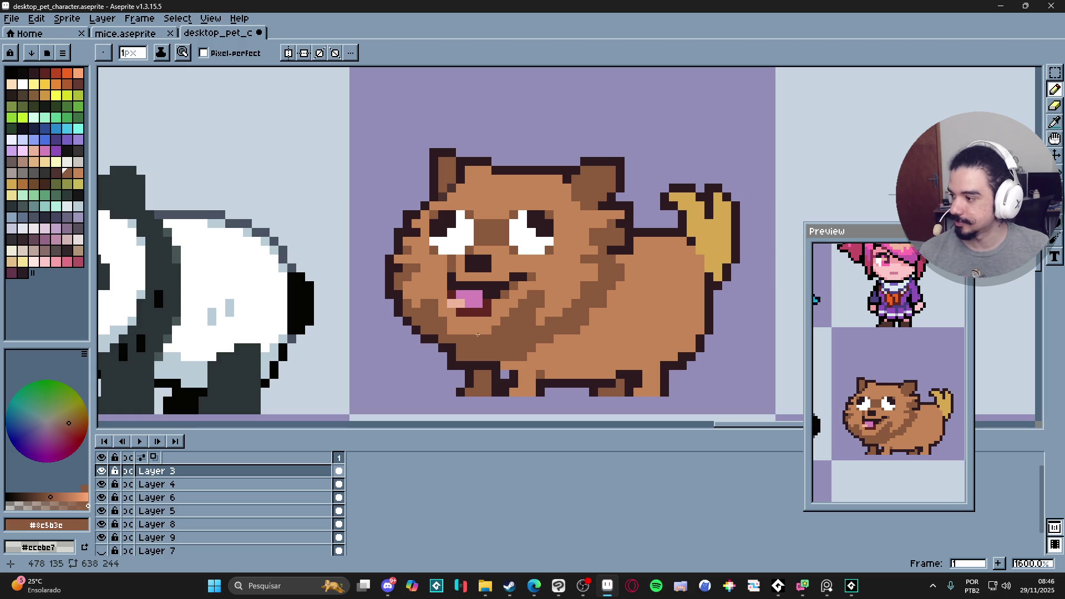
- Repaint a stray shading pixel light brown #c68556, then reselect darker brown #8c5b3c
{"action": "left_click", "coordinate": [482, 338], "text": "alt"}
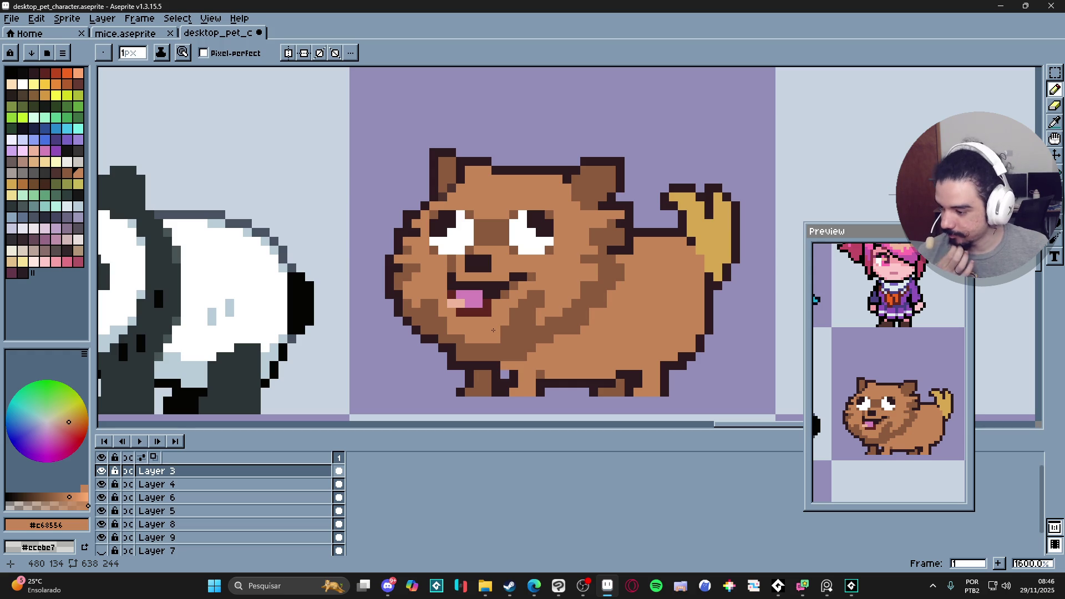
{"action": "key", "text": "alt"}
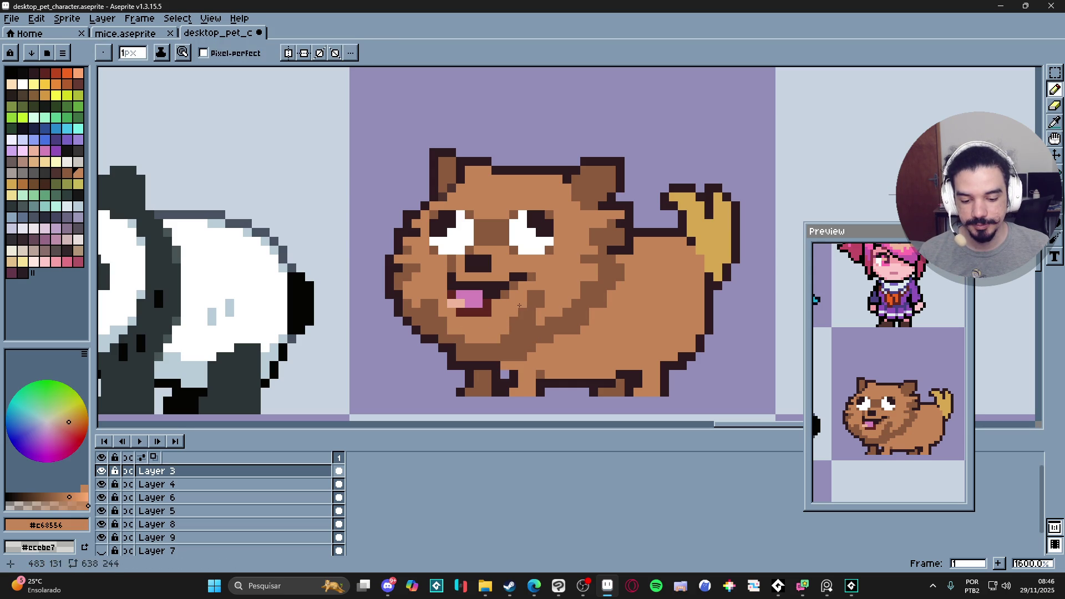
{"action": "key", "text": "alt"}
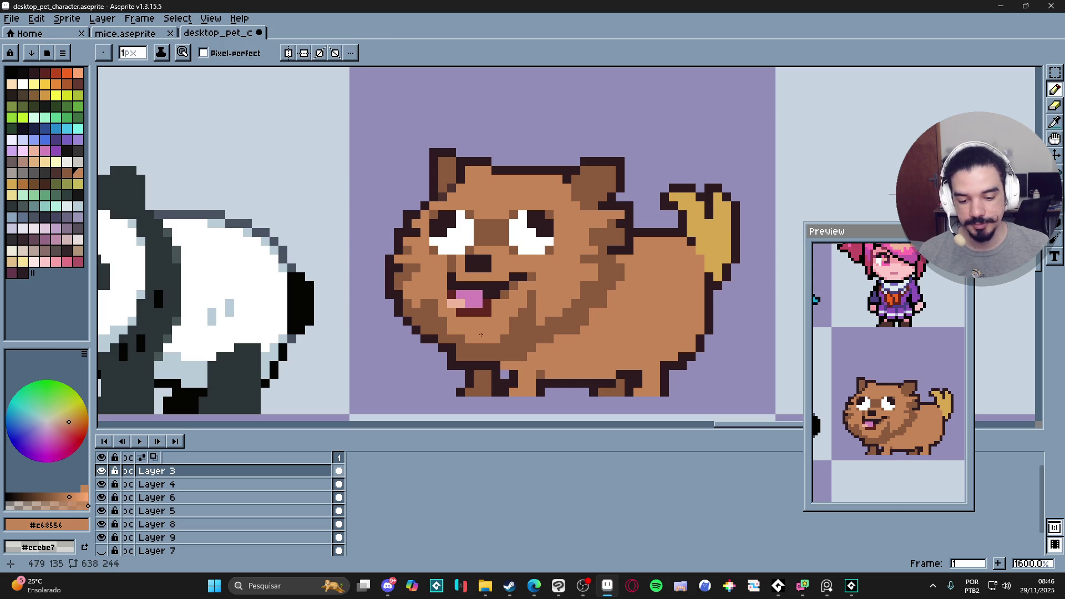
{"action": "left_click", "coordinate": [506, 342], "text": "alt"}
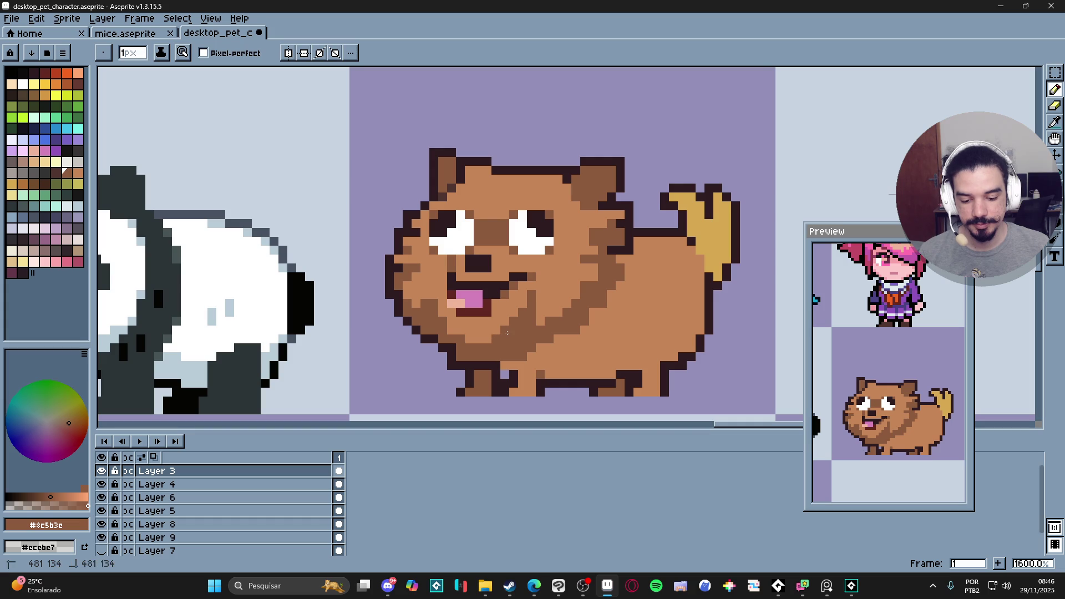
{"action": "key", "text": "alt"}
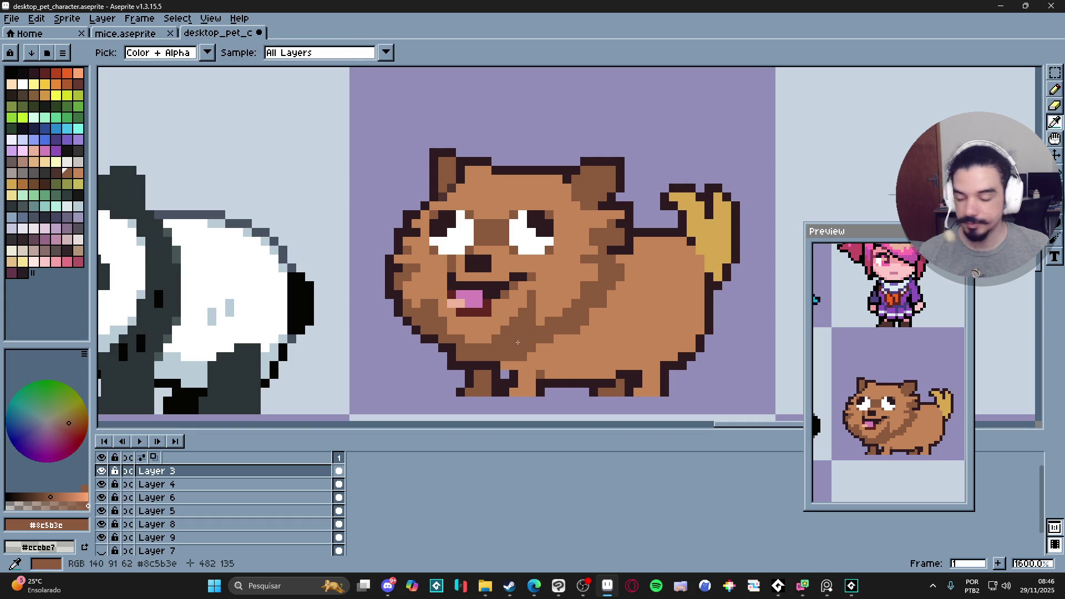
{"action": "left_click", "coordinate": [567, 293], "text": "alt"}
{"action": "left_click", "coordinate": [568, 313]}
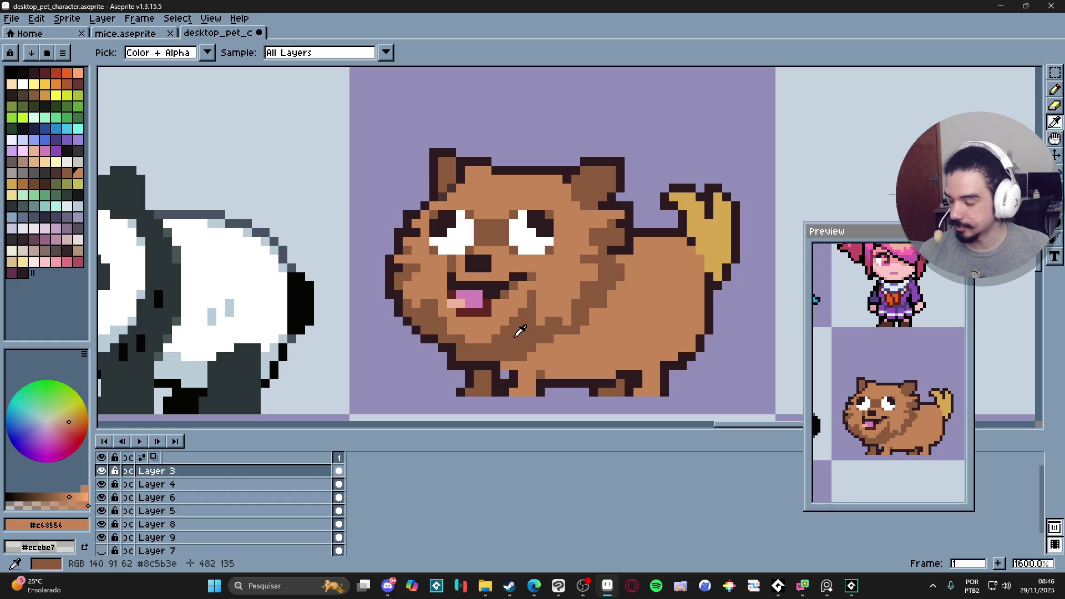
{"action": "left_click", "coordinate": [521, 336], "text": "alt"}
- Shade the lower belly darker with 2px strokes, refining with a 1px pencil
{"action": "key", "text": "plus"}
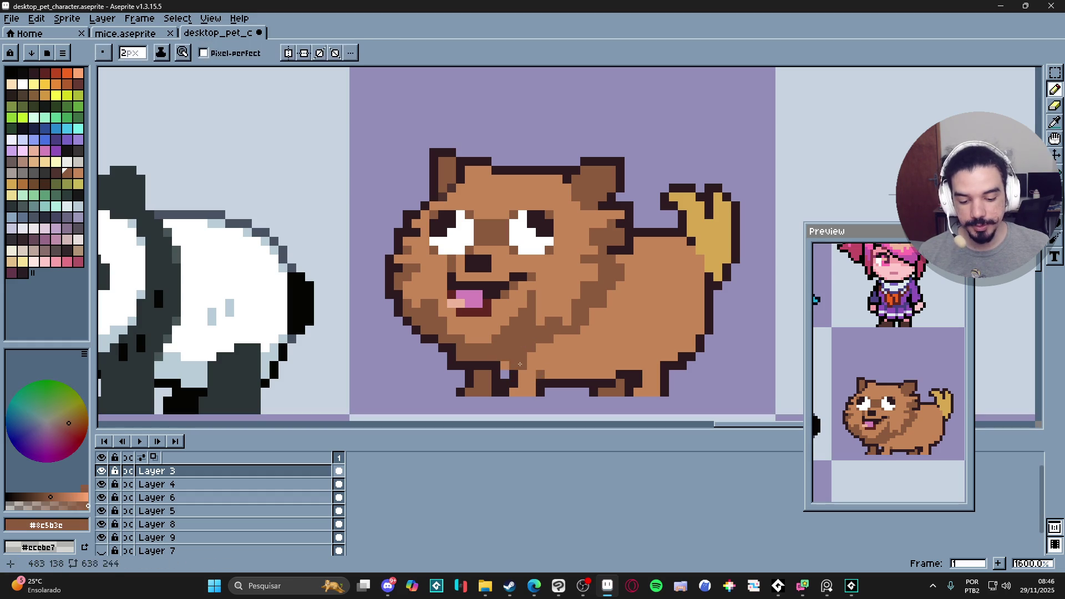
{"action": "left_click_drag", "start_coordinate": [517, 364], "coordinate": [617, 362]}
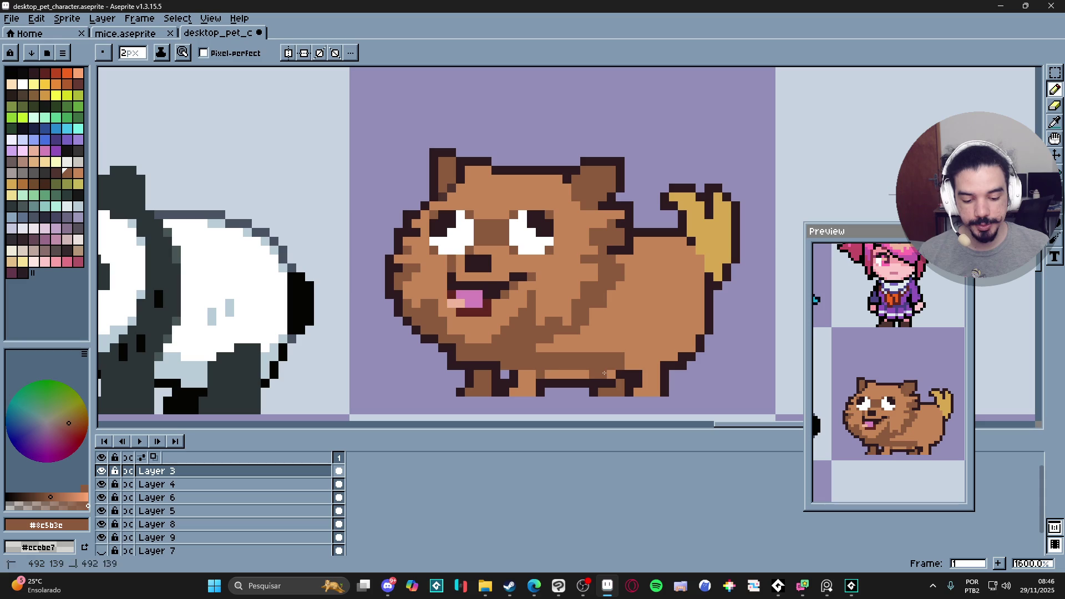
{"action": "left_click_drag", "start_coordinate": [551, 376], "coordinate": [597, 378]}
{"action": "mouse_move", "coordinate": [538, 352]}
{"action": "left_mouse_down"}
{"action": "mouse_move", "coordinate": [672, 357]}
{"action": "mouse_move", "coordinate": [626, 366]}
{"action": "mouse_move", "coordinate": [657, 366]}
{"action": "mouse_move", "coordinate": [691, 341]}
{"action": "mouse_move", "coordinate": [659, 345]}
{"action": "mouse_move", "coordinate": [597, 327]}
{"action": "left_mouse_up"}
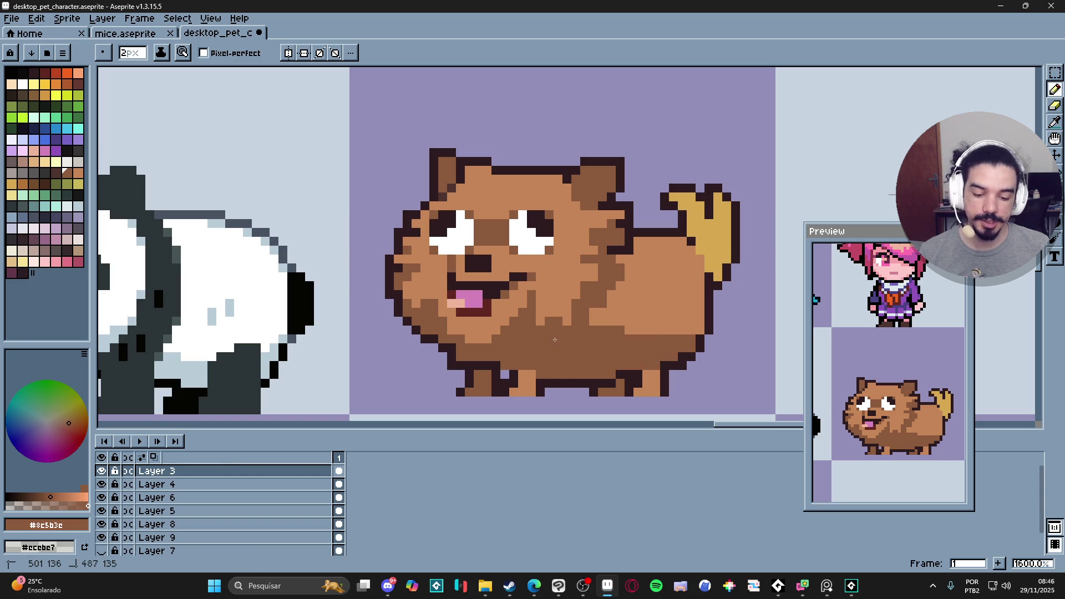
{"action": "key", "text": "minus"}
{"action": "mouse_move", "coordinate": [671, 328]}
{"action": "left_mouse_down"}
{"action": "mouse_move", "coordinate": [701, 328]}
{"action": "mouse_move", "coordinate": [664, 320]}
{"action": "left_mouse_up"}
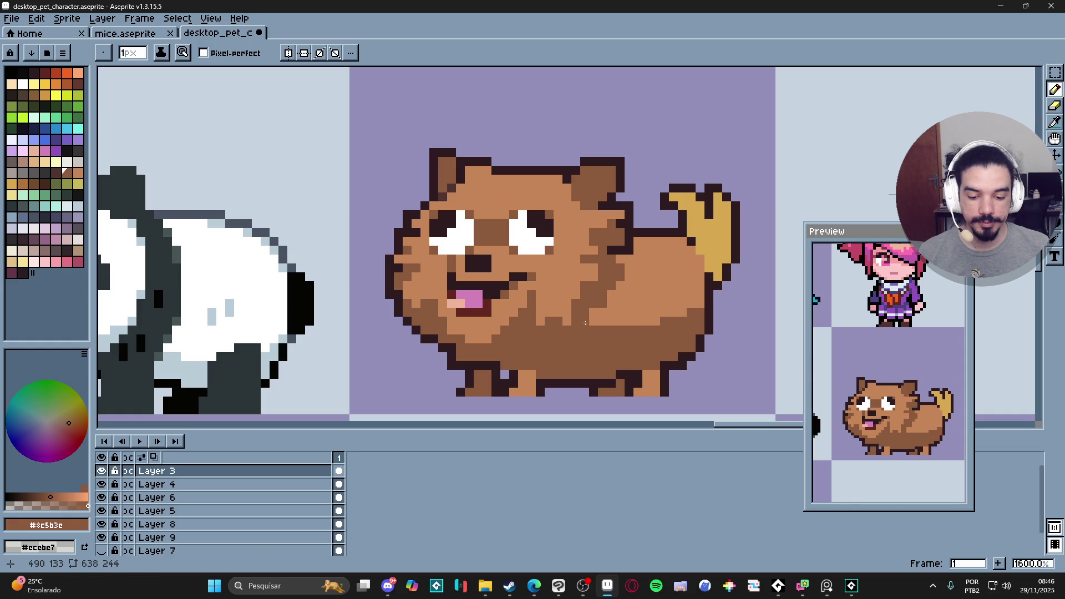
{"action": "left_click_drag", "start_coordinate": [586, 323], "coordinate": [666, 324]}
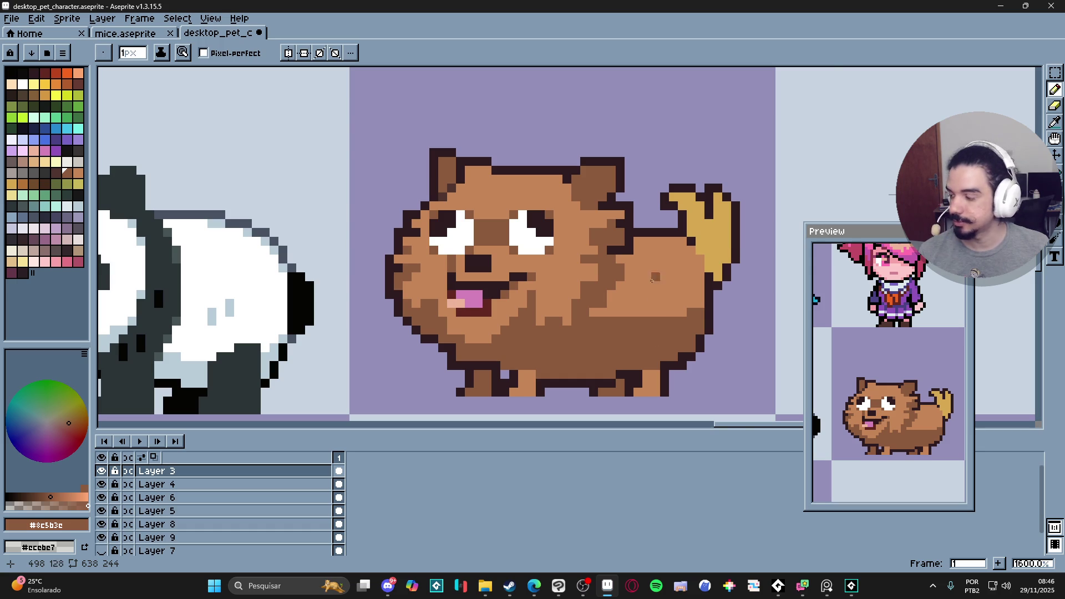
- Pencil a small cluster of dark brown spots on the dog's haunch near the tail
{"action": "scroll", "coordinate": [652, 279], "scroll_direction": "up", "scroll_amount": 2}
{"action": "left_click", "coordinate": [654, 278]}
{"action": "left_click", "coordinate": [668, 291]}
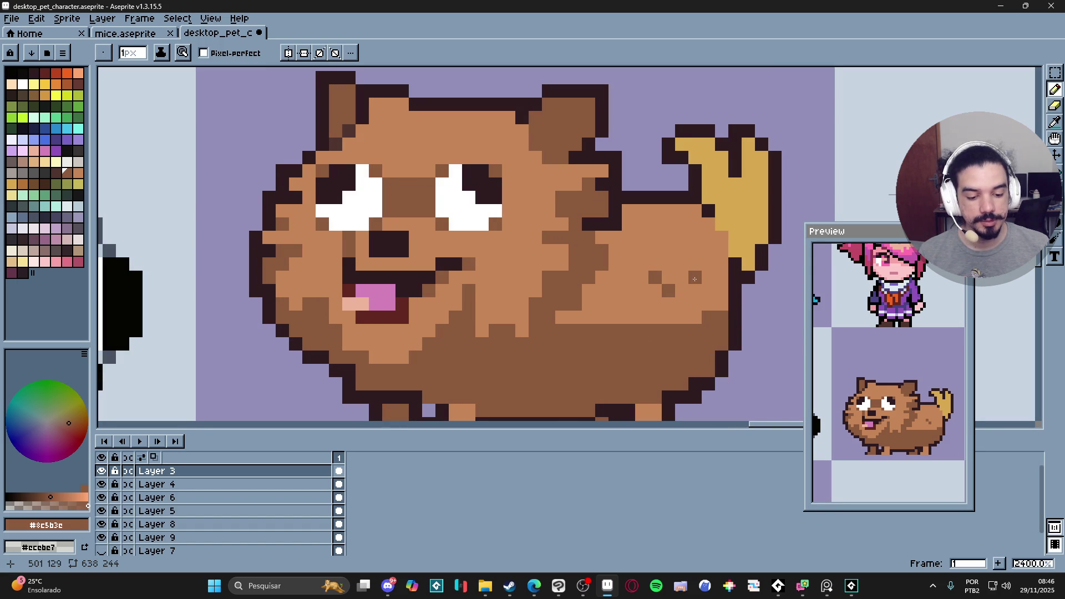
{"action": "left_click", "coordinate": [708, 291]}
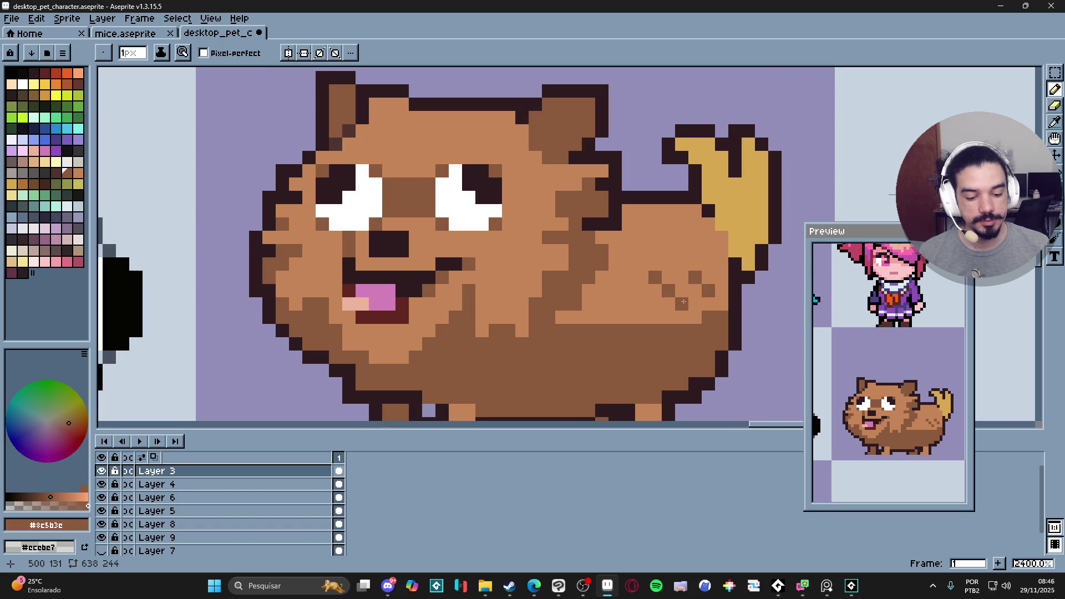
{"action": "left_click", "coordinate": [718, 306]}
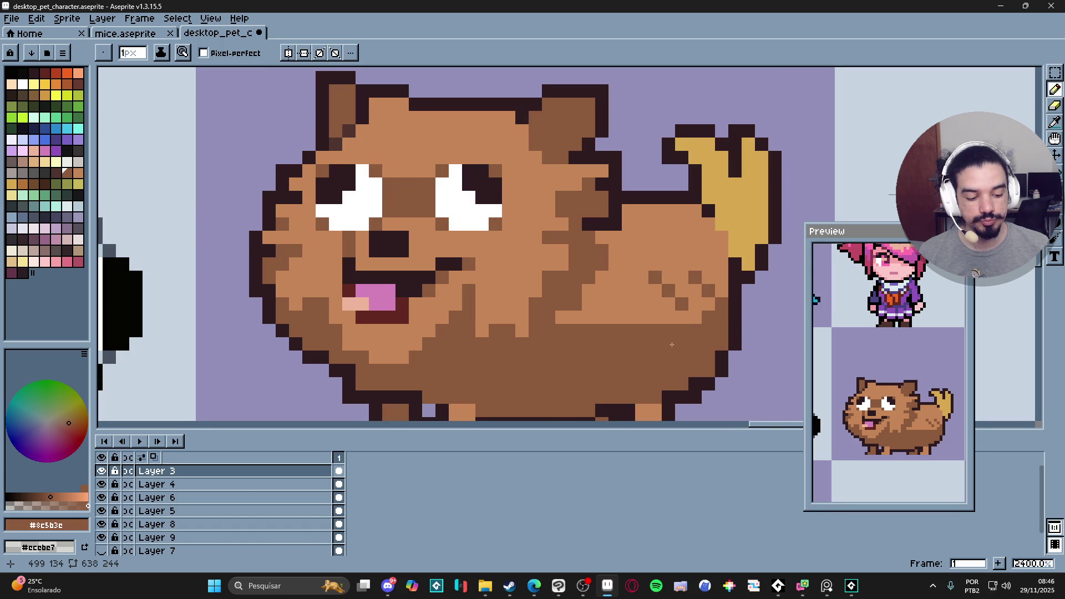
{"action": "key", "text": "ctrl+z"}
{"action": "key", "text": "ctrl+z"}
{"action": "left_click_drag", "start_coordinate": [641, 292], "coordinate": [646, 303]}
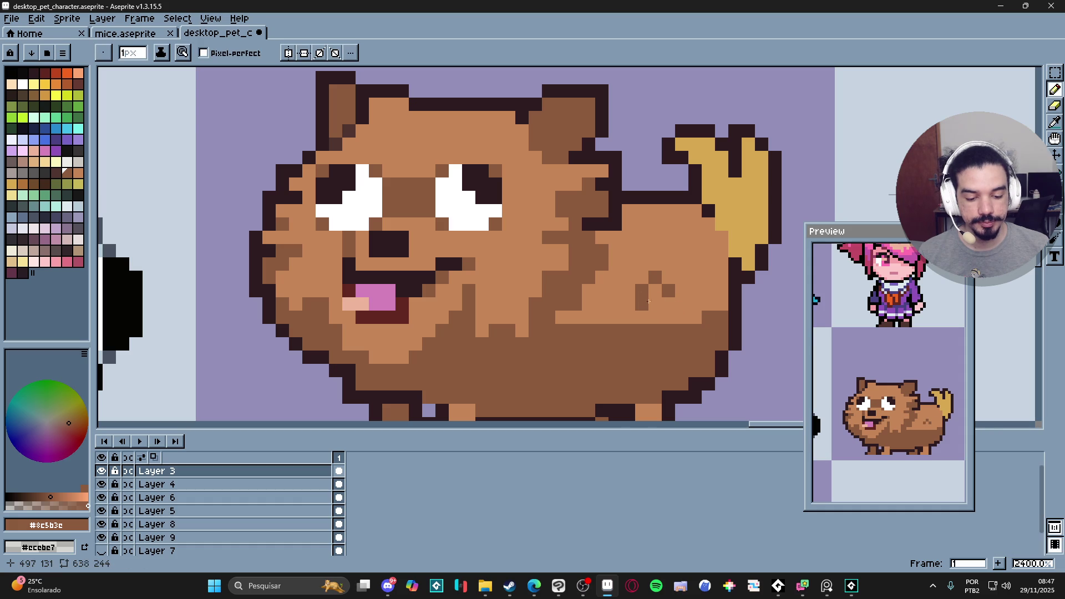
{"action": "scroll", "coordinate": [629, 338], "scroll_direction": "down", "scroll_amount": 3}
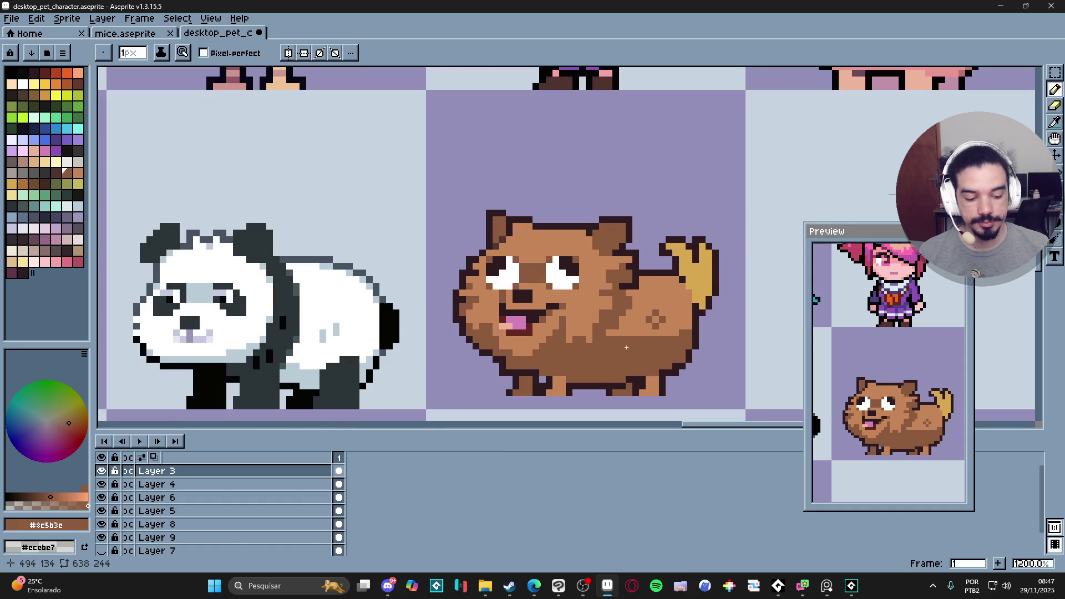
{"action": "left_click_drag", "start_coordinate": [598, 335], "coordinate": [599, 325]}
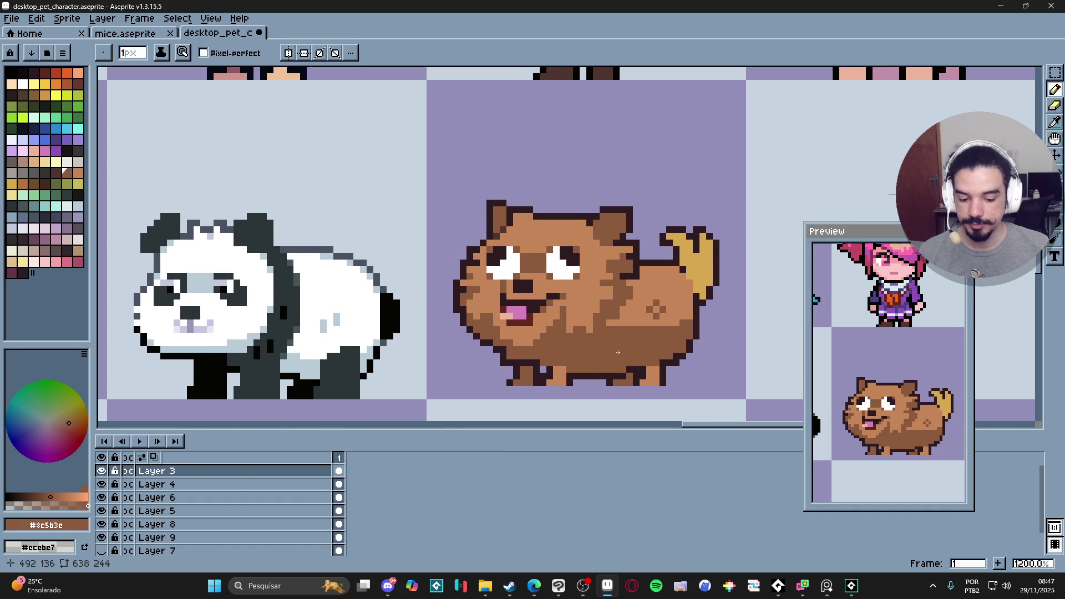